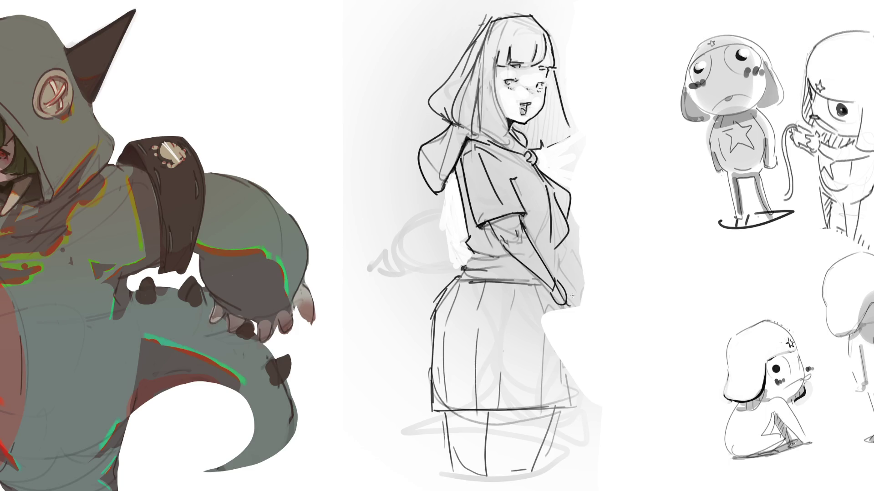
# Reinforce the arm and sleeve contours, undoing a stray waistband stroke
pyautogui.moveTo(575, 316); pyautogui.dragTo(577, 330)
pyautogui.moveTo(561, 244); pyautogui.dragTo(562, 281)
pyautogui.moveTo(540, 255); pyautogui.dragTo(550, 262)
pyautogui.moveTo(473, 257)
pyautogui.mouseDown()
pyautogui.moveTo(496, 265)
pyautogui.moveTo(460, 279)
pyautogui.moveTo(537, 282)
pyautogui.mouseUp()
pyautogui.hotkey('ctrl', 'z')
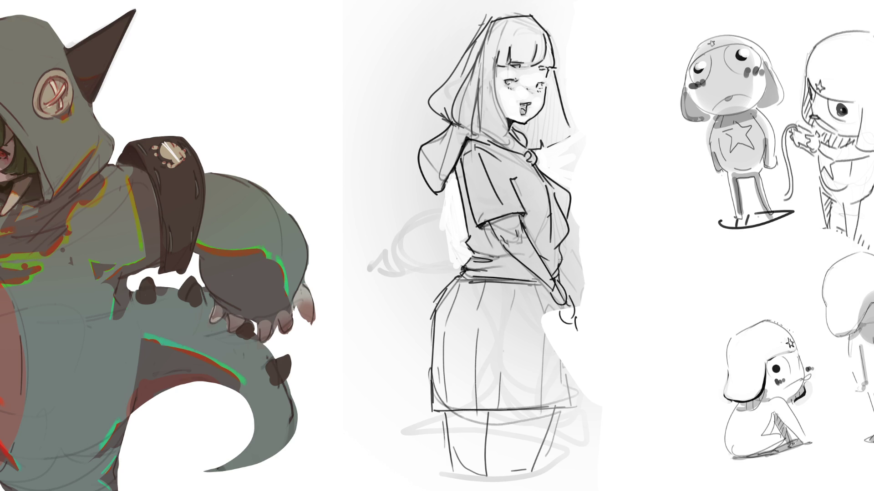
# Add detail strokes around the hands and touch up the hood's lower edge
pyautogui.moveTo(560, 266); pyautogui.dragTo(573, 290)
pyautogui.moveTo(571, 290); pyautogui.dragTo(578, 302)
pyautogui.moveTo(556, 267)
pyautogui.mouseDown()
pyautogui.moveTo(566, 281)
pyautogui.moveTo(573, 274)
pyautogui.mouseUp()
pyautogui.moveTo(571, 273); pyautogui.dragTo(579, 304)
pyautogui.moveTo(565, 265); pyautogui.dragTo(571, 257)
pyautogui.moveTo(439, 186); pyautogui.dragTo(457, 187)
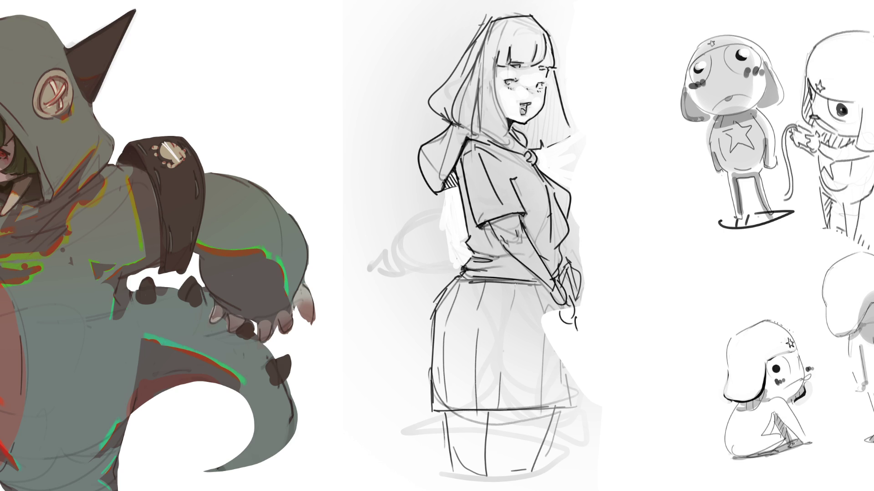
# Ink the skirt's vertical folds, both side edges and the hem
pyautogui.moveTo(507, 285)
pyautogui.mouseDown()
pyautogui.moveTo(500, 322)
pyautogui.moveTo(512, 405)
pyautogui.mouseUp()
pyautogui.moveTo(553, 287); pyautogui.dragTo(553, 405)
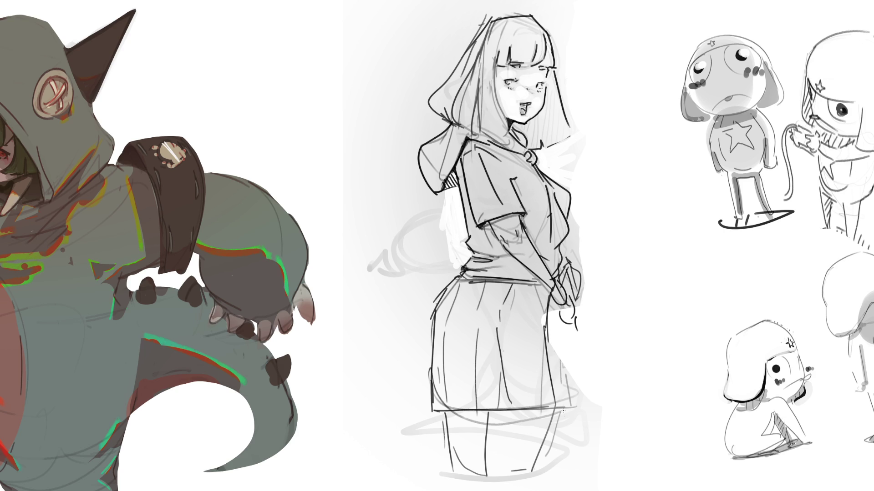
pyautogui.moveTo(464, 275)
pyautogui.mouseDown()
pyautogui.moveTo(443, 304)
pyautogui.moveTo(425, 368)
pyautogui.moveTo(434, 404)
pyautogui.mouseUp()
pyautogui.moveTo(455, 283)
pyautogui.mouseDown()
pyautogui.moveTo(425, 348)
pyautogui.moveTo(440, 423)
pyautogui.moveTo(572, 400)
pyautogui.mouseUp()
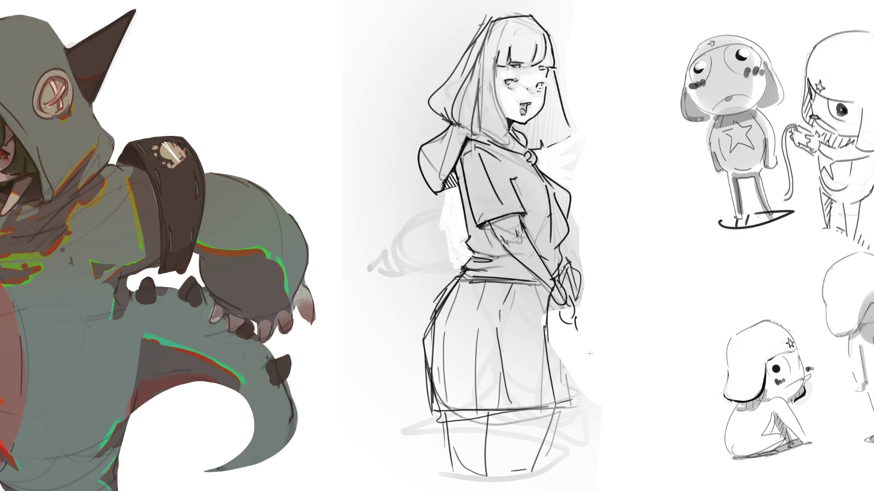
# Draw both legs below the hem and fill the near leg as a black stocking
pyautogui.moveTo(469, 408); pyautogui.dragTo(519, 490)
pyautogui.moveTo(554, 412); pyautogui.dragTo(572, 490)
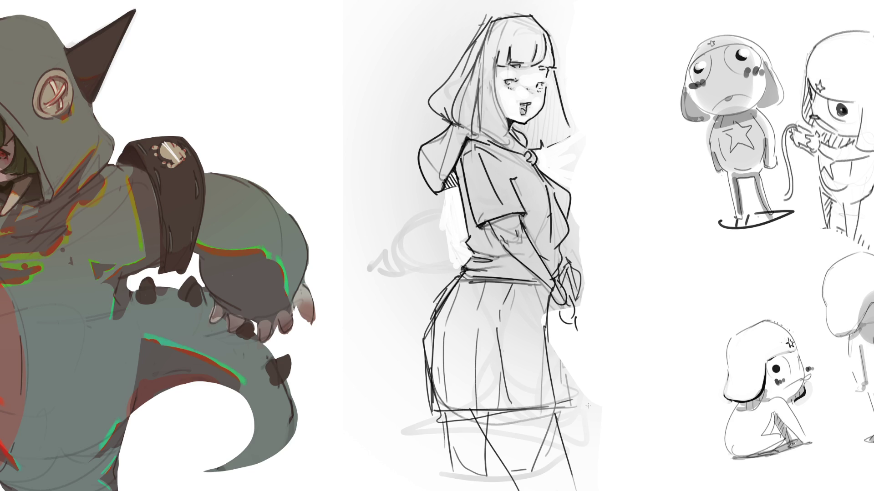
pyautogui.moveTo(455, 419); pyautogui.dragTo(494, 465)
pyautogui.moveTo(454, 420)
pyautogui.mouseDown()
pyautogui.moveTo(462, 475)
pyautogui.moveTo(474, 423)
pyautogui.moveTo(493, 471)
pyautogui.mouseUp()
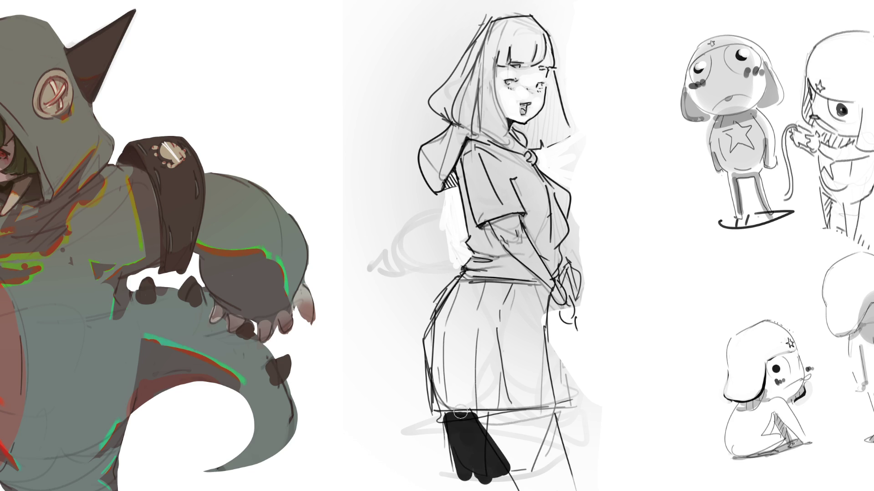
# Shade a grey band along the hem and add strokes to the hair and eyes
pyautogui.moveTo(456, 408); pyautogui.dragTo(549, 408)
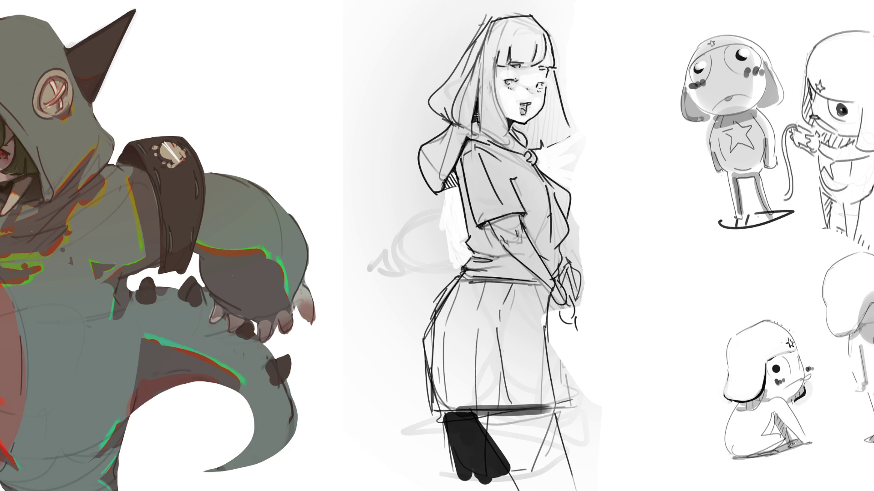
pyautogui.moveTo(499, 54); pyautogui.dragTo(494, 73)
pyautogui.moveTo(508, 71)
pyautogui.mouseDown()
pyautogui.moveTo(547, 70)
pyautogui.moveTo(564, 136)
pyautogui.moveTo(550, 87)
pyautogui.moveTo(547, 132)
pyautogui.moveTo(557, 139)
pyautogui.moveTo(543, 111)
pyautogui.moveTo(551, 133)
pyautogui.moveTo(535, 143)
pyautogui.moveTo(518, 125)
pyautogui.moveTo(540, 118)
pyautogui.moveTo(530, 119)
pyautogui.mouseUp()
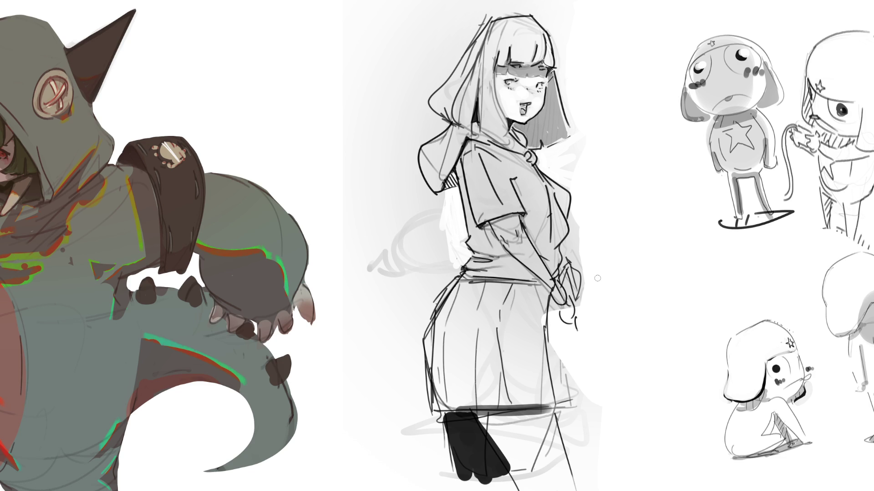
# Shade under the jaw and sleeve edge, along the forearm, waistband and skirt waistline
pyautogui.moveTo(515, 130); pyautogui.dragTo(529, 134)
pyautogui.moveTo(514, 217)
pyautogui.mouseDown()
pyautogui.moveTo(483, 230)
pyautogui.moveTo(482, 262)
pyautogui.moveTo(473, 266)
pyautogui.mouseUp()
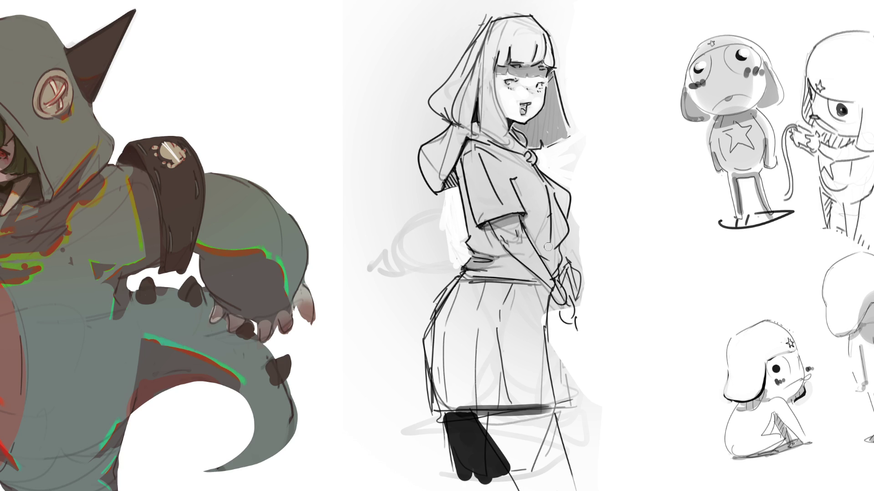
pyautogui.moveTo(549, 249); pyautogui.dragTo(554, 260)
pyautogui.moveTo(548, 216); pyautogui.dragTo(548, 253)
pyautogui.moveTo(460, 285)
pyautogui.mouseDown()
pyautogui.moveTo(542, 291)
pyautogui.moveTo(546, 399)
pyautogui.moveTo(431, 405)
pyautogui.moveTo(421, 332)
pyautogui.moveTo(441, 325)
pyautogui.moveTo(437, 401)
pyautogui.moveTo(443, 389)
pyautogui.moveTo(501, 392)
pyautogui.moveTo(495, 399)
pyautogui.moveTo(535, 392)
pyautogui.moveTo(541, 371)
pyautogui.moveTo(481, 295)
pyautogui.moveTo(476, 303)
pyautogui.moveTo(539, 305)
pyautogui.moveTo(535, 318)
pyautogui.moveTo(546, 323)
pyautogui.moveTo(538, 285)
pyautogui.moveTo(460, 285)
pyautogui.mouseUp()
# Shade the skirt's left side grey, darken the hem band with a larger brush, and ink the wrist
pyautogui.moveTo(552, 297); pyautogui.dragTo(559, 322)
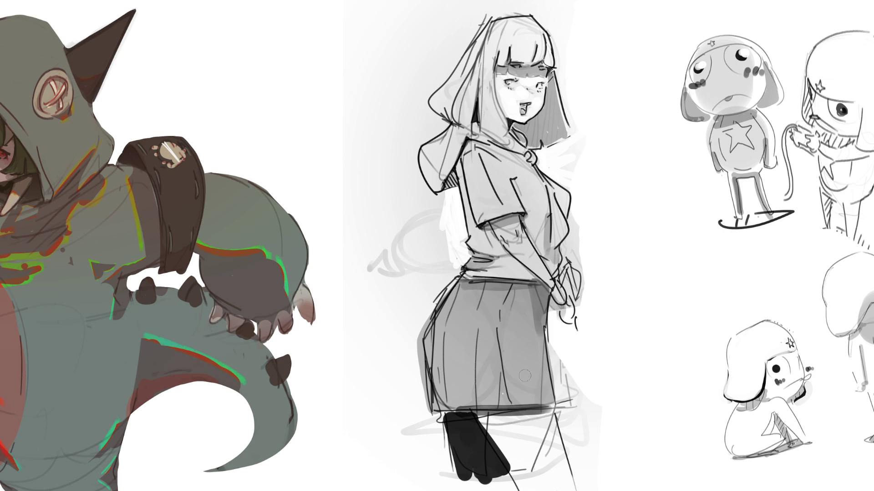
pyautogui.moveTo(425, 341)
pyautogui.mouseDown()
pyautogui.moveTo(442, 409)
pyautogui.moveTo(550, 415)
pyautogui.mouseUp()
pyautogui.press(']')
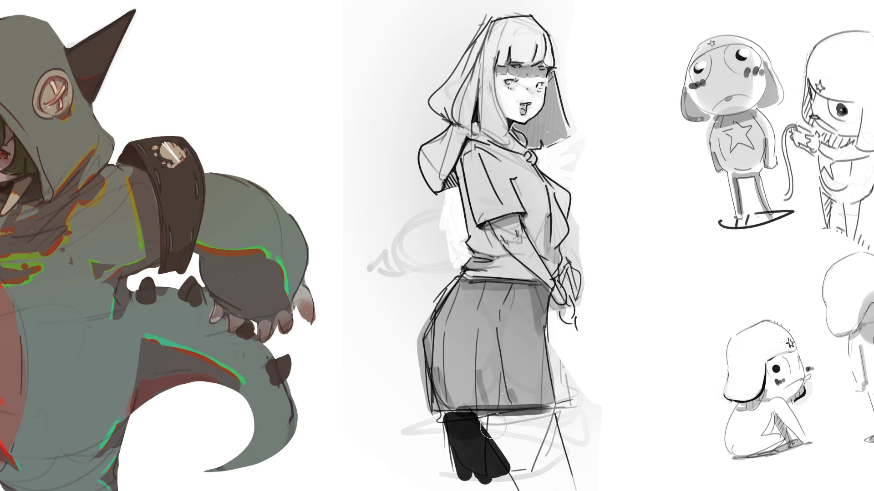
pyautogui.moveTo(475, 424); pyautogui.dragTo(548, 421)
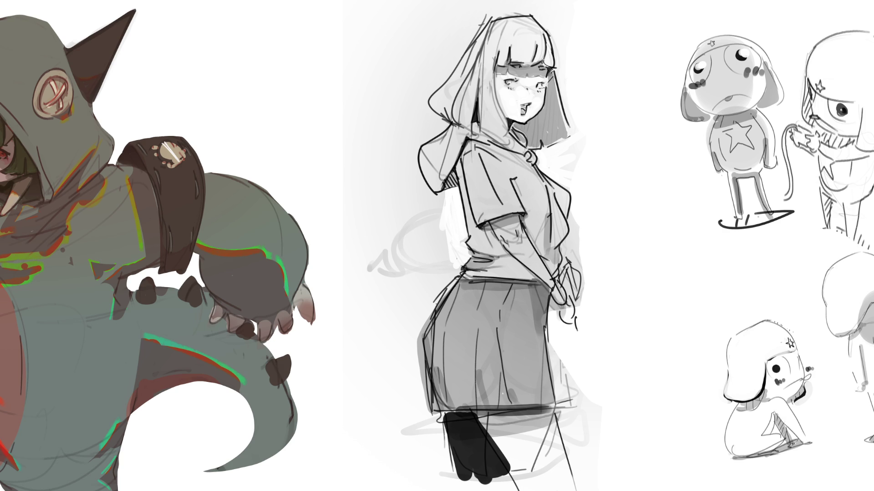
pyautogui.moveTo(555, 278)
pyautogui.mouseDown()
pyautogui.moveTo(548, 290)
pyautogui.moveTo(554, 304)
pyautogui.moveTo(569, 300)
pyautogui.moveTo(552, 292)
pyautogui.moveTo(554, 304)
pyautogui.moveTo(569, 282)
pyautogui.moveTo(584, 317)
pyautogui.moveTo(576, 342)
pyautogui.mouseUp()
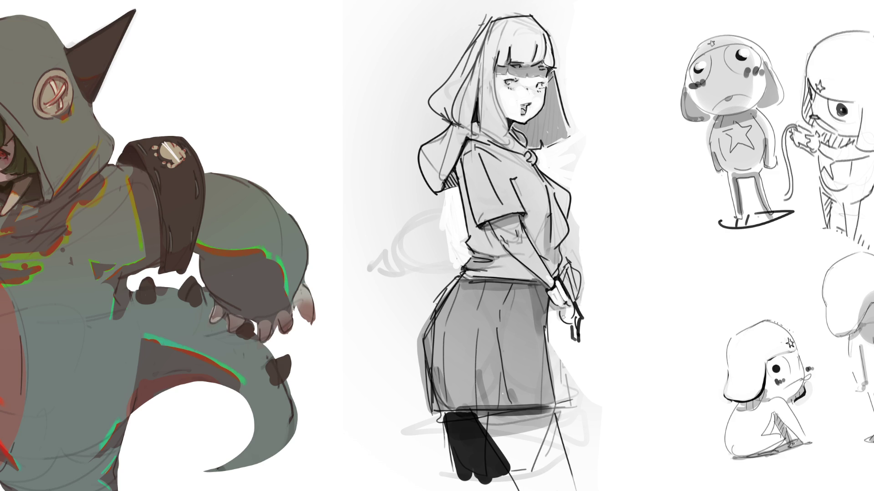
# Draw and refine the fingers on the hand and brighten the torso's right edge
pyautogui.moveTo(560, 310)
pyautogui.mouseDown()
pyautogui.moveTo(558, 328)
pyautogui.moveTo(575, 347)
pyautogui.mouseUp()
pyautogui.moveTo(562, 282)
pyautogui.mouseDown()
pyautogui.moveTo(567, 290)
pyautogui.moveTo(574, 282)
pyautogui.moveTo(581, 301)
pyautogui.mouseUp()
pyautogui.moveTo(559, 264); pyautogui.dragTo(572, 276)
pyautogui.moveTo(571, 272); pyautogui.dragTo(579, 286)
pyautogui.moveTo(564, 257); pyautogui.dragTo(574, 274)
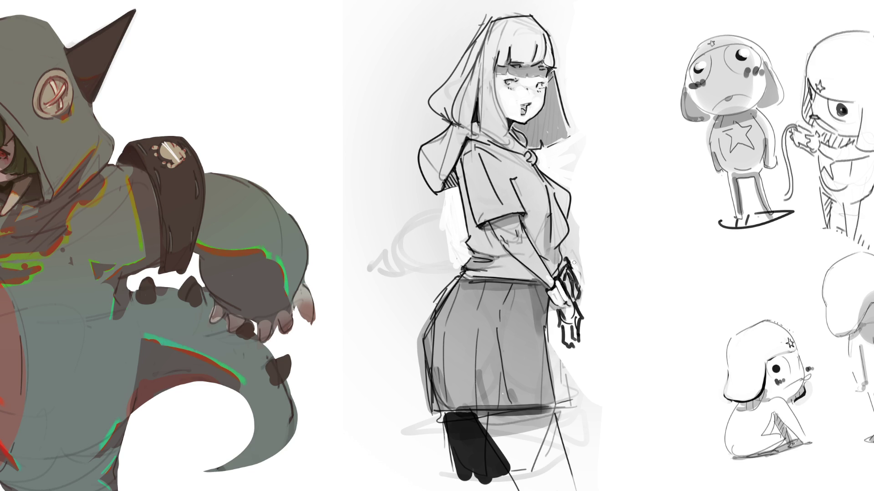
pyautogui.moveTo(574, 213); pyautogui.dragTo(577, 269)
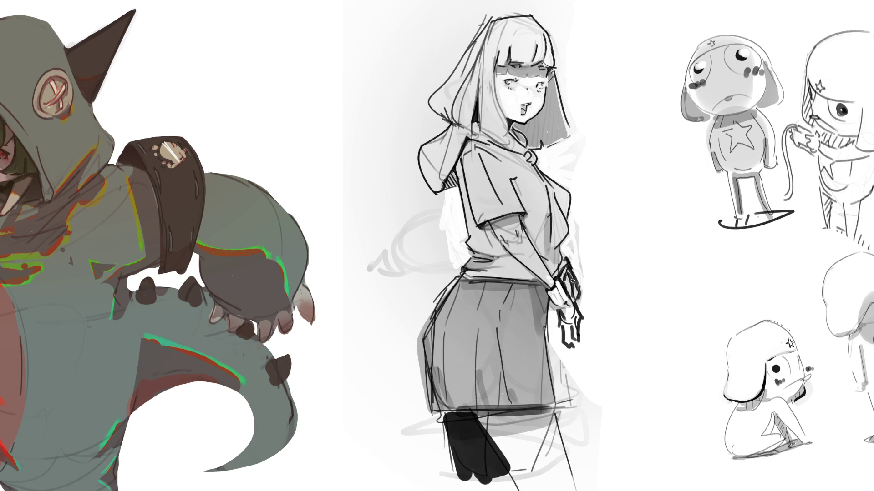
# Draw a thick strap hanging from the hand, then scribble dark strokes from the mouth and eye
pyautogui.moveTo(569, 321)
pyautogui.mouseDown()
pyautogui.moveTo(579, 387)
pyautogui.moveTo(565, 359)
pyautogui.moveTo(585, 430)
pyautogui.mouseUp()
pyautogui.moveTo(581, 340)
pyautogui.mouseDown()
pyautogui.moveTo(581, 390)
pyautogui.moveTo(565, 393)
pyautogui.mouseUp()
pyautogui.moveTo(558, 305); pyautogui.dragTo(559, 344)
pyautogui.moveTo(560, 342); pyautogui.dragTo(561, 376)
pyautogui.moveTo(584, 289); pyautogui.dragTo(575, 364)
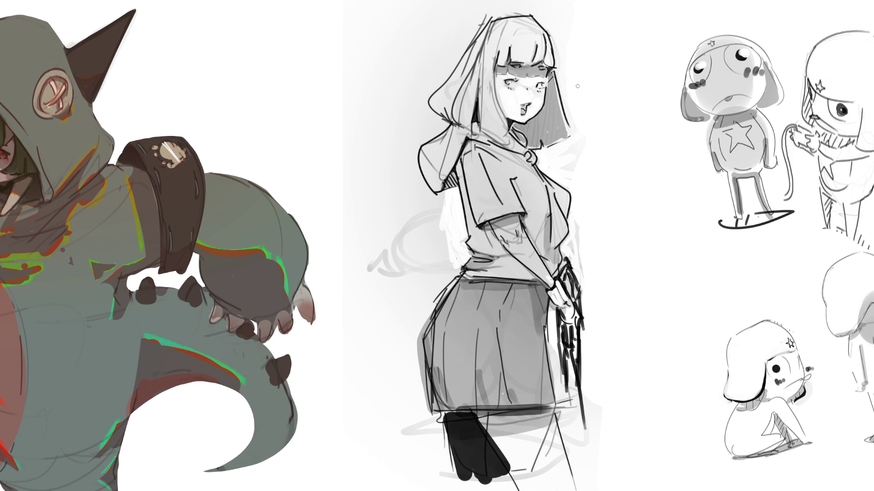
pyautogui.moveTo(529, 109)
pyautogui.mouseDown()
pyautogui.moveTo(643, 76)
pyautogui.moveTo(533, 108)
pyautogui.moveTo(665, 93)
pyautogui.moveTo(539, 107)
pyautogui.moveTo(658, 117)
pyautogui.moveTo(591, 106)
pyautogui.moveTo(539, 114)
pyautogui.moveTo(665, 139)
pyautogui.moveTo(582, 117)
pyautogui.moveTo(628, 107)
pyautogui.moveTo(596, 122)
pyautogui.moveTo(617, 94)
pyautogui.moveTo(648, 89)
pyautogui.moveTo(582, 93)
pyautogui.moveTo(637, 114)
pyautogui.moveTo(563, 93)
pyautogui.mouseUp()
pyautogui.moveTo(506, 81)
pyautogui.mouseDown()
pyautogui.moveTo(511, 113)
pyautogui.moveTo(512, 90)
pyautogui.moveTo(539, 87)
pyautogui.moveTo(540, 114)
pyautogui.mouseUp()
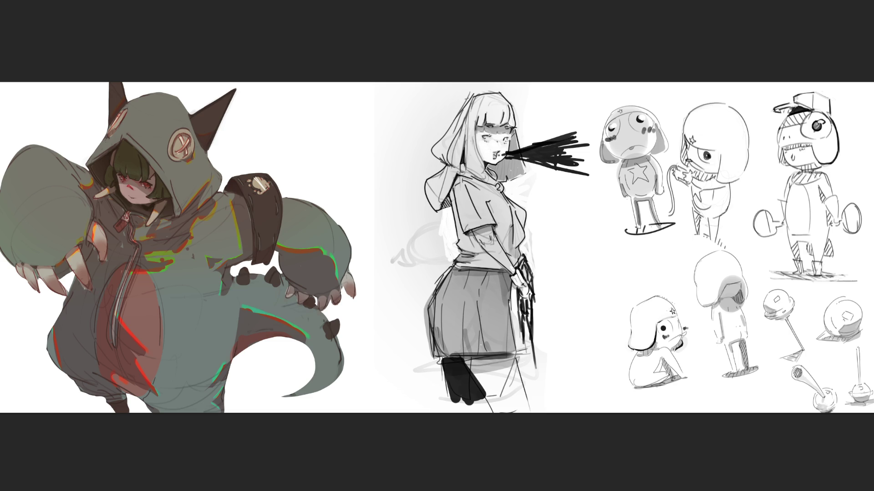
# Undo the mouth scribble and adjust the far leg and skirt's left outlines
pyautogui.hotkey('ctrl', 'z')
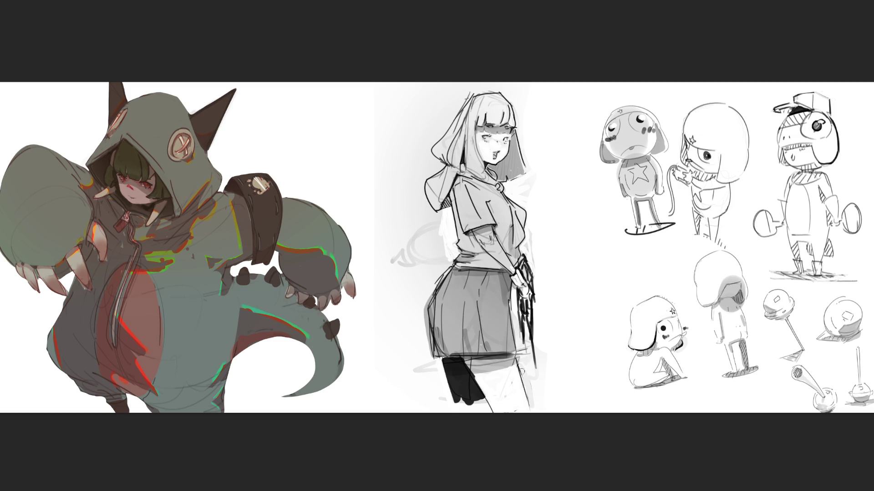
pyautogui.moveTo(521, 364); pyautogui.dragTo(528, 406)
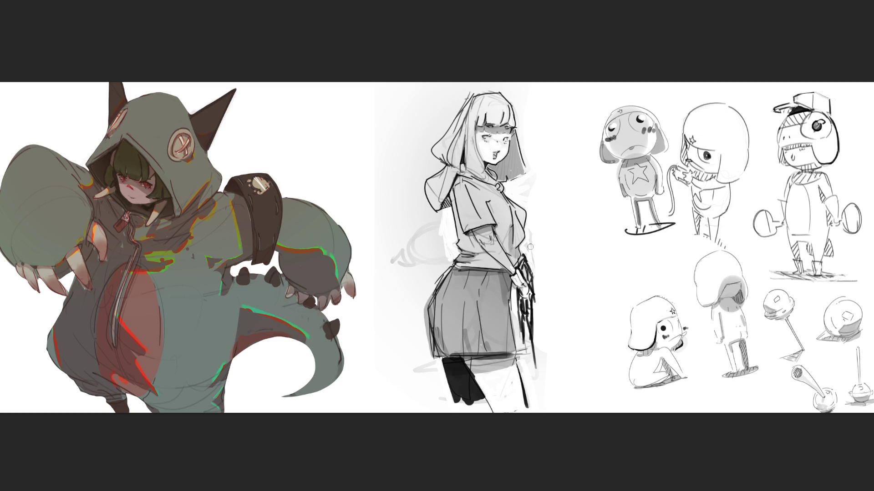
pyautogui.moveTo(454, 262)
pyautogui.mouseDown()
pyautogui.moveTo(425, 303)
pyautogui.moveTo(432, 357)
pyautogui.moveTo(467, 407)
pyautogui.mouseUp()
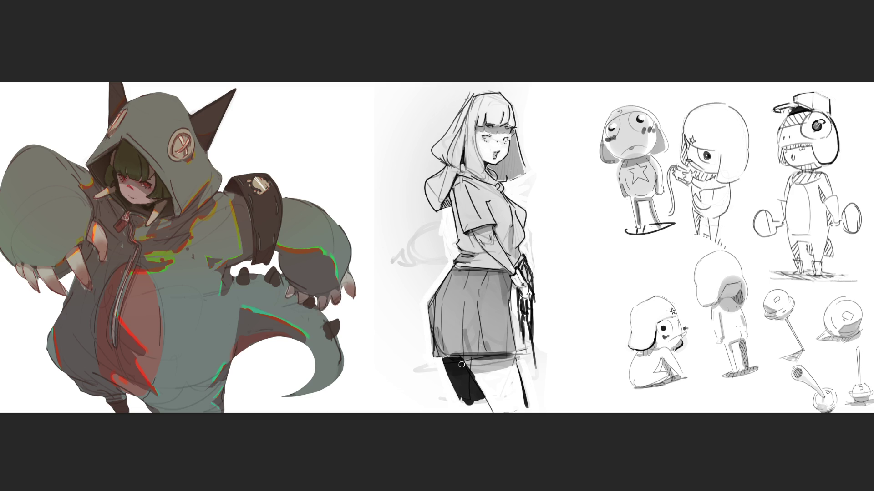
# Extend the black stocking down the leg and letter a B beside the hair
pyautogui.moveTo(462, 364)
pyautogui.mouseDown()
pyautogui.moveTo(464, 406)
pyautogui.moveTo(477, 407)
pyautogui.mouseUp()
pyautogui.moveTo(463, 366)
pyautogui.mouseDown()
pyautogui.moveTo(484, 407)
pyautogui.moveTo(476, 410)
pyautogui.moveTo(491, 412)
pyautogui.mouseUp()
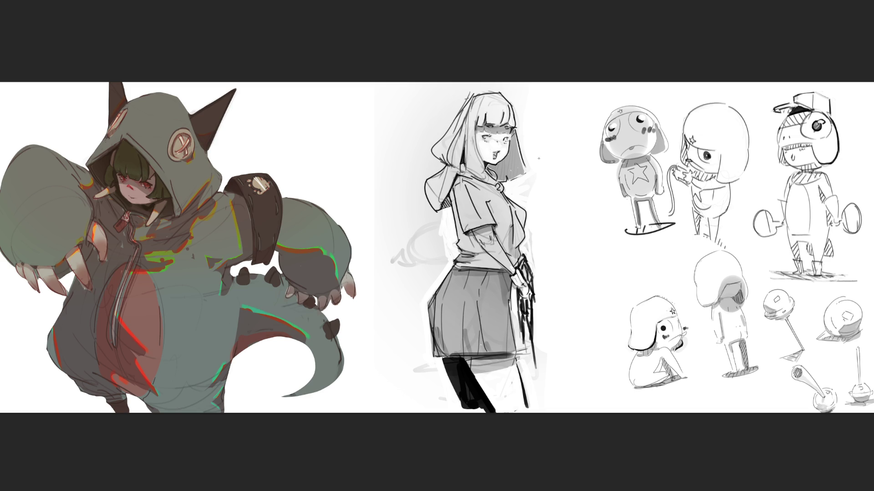
pyautogui.moveTo(541, 114); pyautogui.dragTo(543, 154)
pyautogui.moveTo(541, 116)
pyautogui.mouseDown()
pyautogui.moveTo(554, 117)
pyautogui.moveTo(544, 153)
pyautogui.moveTo(561, 277)
pyautogui.mouseUp()
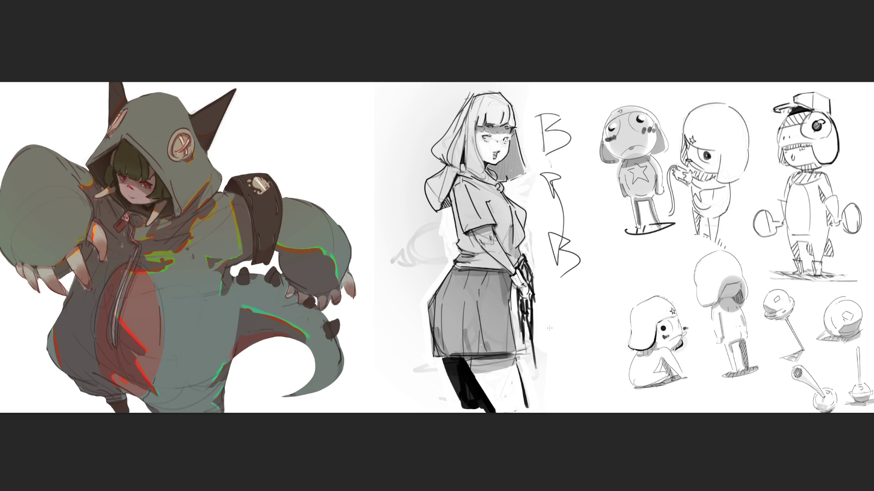
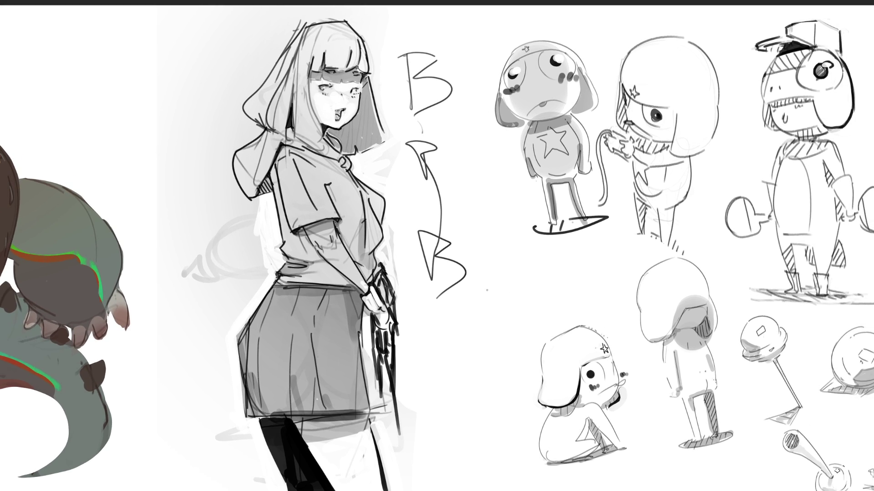
# Undo the B, R and B letter strokes beside the hooded girl sketch
pyautogui.hotkey('ctrl', 'z')
pyautogui.hotkey('ctrl', 'z')
pyautogui.hotkey('ctrl', 'z')
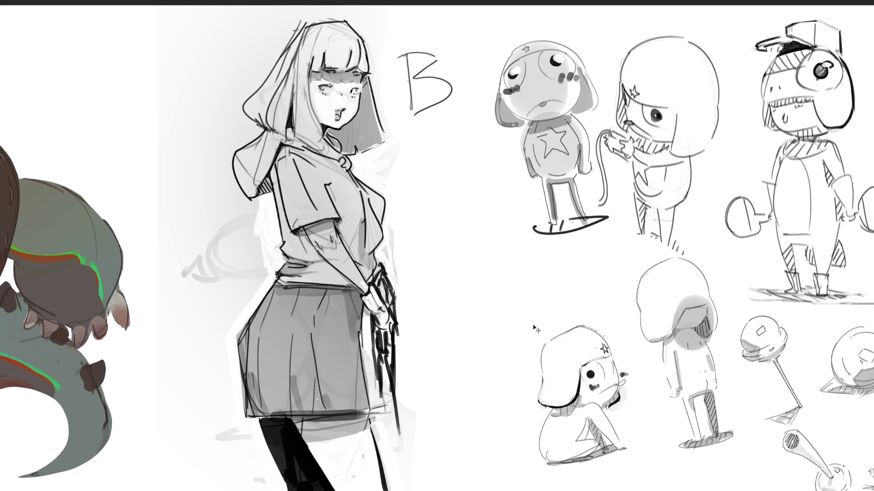
pyautogui.hotkey('ctrl', 'z')
pyautogui.hotkey('ctrl', 'z')
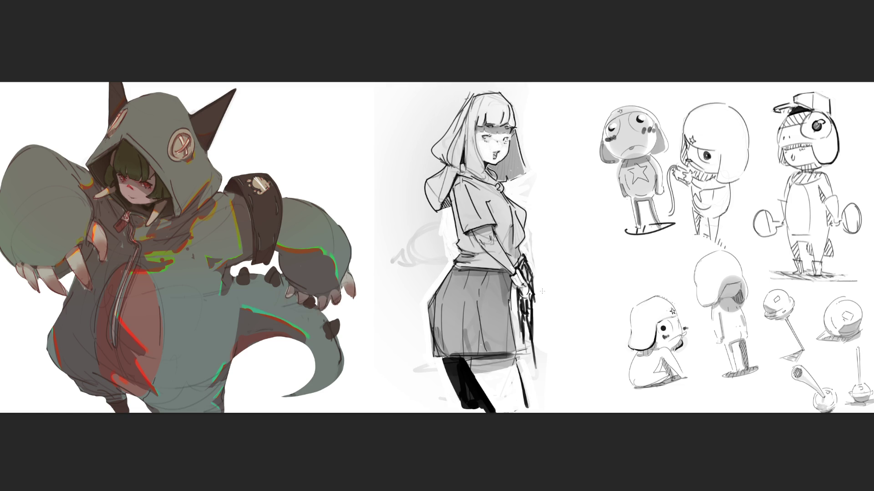
pyautogui.hotkey('ctrl', 't')
# Scale the girl sketch down and place it near the top, right of the dinosaur
pyautogui.moveTo(548, 83)
pyautogui.mouseDown()
pyautogui.moveTo(487, 191)
pyautogui.moveTo(454, 287)
pyautogui.mouseUp()
pyautogui.moveTo(411, 351)
pyautogui.mouseDown()
pyautogui.moveTo(415, 204)
pyautogui.moveTo(360, 146)
pyautogui.moveTo(344, 145)
pyautogui.mouseUp()
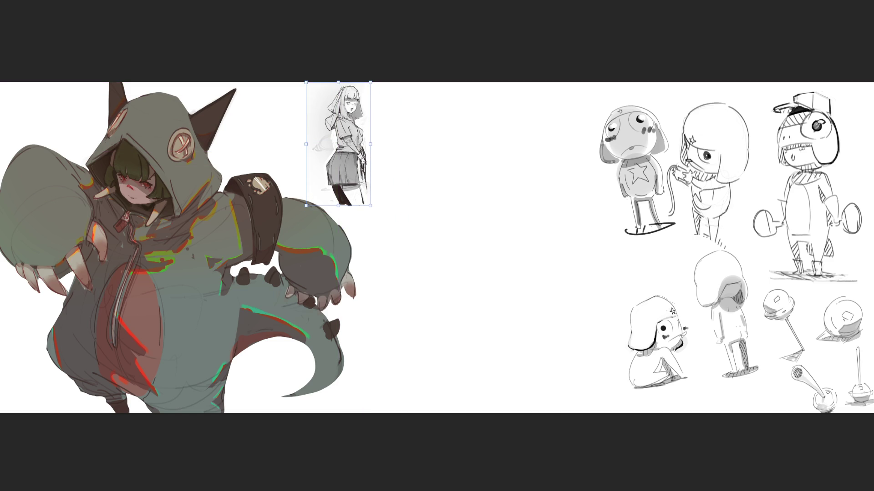
pyautogui.press('Return')
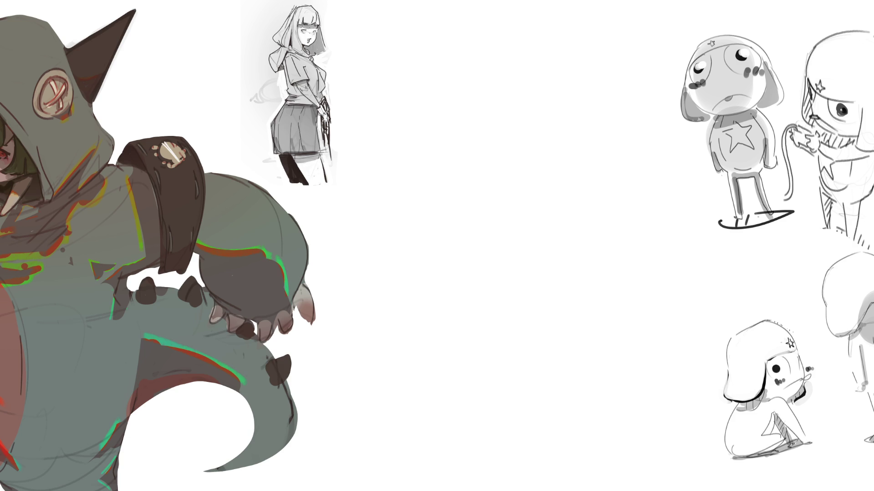
# Scribble loose gesture figures with arched and round heads across the blank middle canvas
pyautogui.moveTo(403, 46)
pyautogui.mouseDown()
pyautogui.moveTo(426, 59)
pyautogui.moveTo(444, 56)
pyautogui.moveTo(449, 83)
pyautogui.moveTo(441, 105)
pyautogui.moveTo(426, 98)
pyautogui.moveTo(412, 111)
pyautogui.moveTo(456, 113)
pyautogui.moveTo(417, 130)
pyautogui.moveTo(421, 159)
pyautogui.moveTo(451, 159)
pyautogui.moveTo(428, 209)
pyautogui.moveTo(448, 225)
pyautogui.moveTo(528, 107)
pyautogui.moveTo(540, 114)
pyautogui.moveTo(514, 89)
pyautogui.moveTo(528, 132)
pyautogui.moveTo(553, 150)
pyautogui.moveTo(528, 137)
pyautogui.moveTo(553, 150)
pyautogui.moveTo(521, 168)
pyautogui.moveTo(517, 113)
pyautogui.moveTo(518, 244)
pyautogui.moveTo(555, 244)
pyautogui.mouseUp()
pyautogui.moveTo(436, 309)
pyautogui.mouseDown()
pyautogui.moveTo(469, 314)
pyautogui.moveTo(480, 333)
pyautogui.moveTo(441, 373)
pyautogui.moveTo(483, 360)
pyautogui.moveTo(455, 423)
pyautogui.moveTo(493, 369)
pyautogui.moveTo(469, 439)
pyautogui.moveTo(516, 443)
pyautogui.moveTo(486, 476)
pyautogui.moveTo(590, 295)
pyautogui.moveTo(637, 314)
pyautogui.moveTo(608, 327)
pyautogui.moveTo(611, 318)
pyautogui.moveTo(630, 367)
pyautogui.moveTo(576, 337)
pyautogui.moveTo(569, 387)
pyautogui.moveTo(619, 368)
pyautogui.moveTo(566, 418)
pyautogui.moveTo(570, 452)
pyautogui.moveTo(622, 400)
pyautogui.mouseUp()
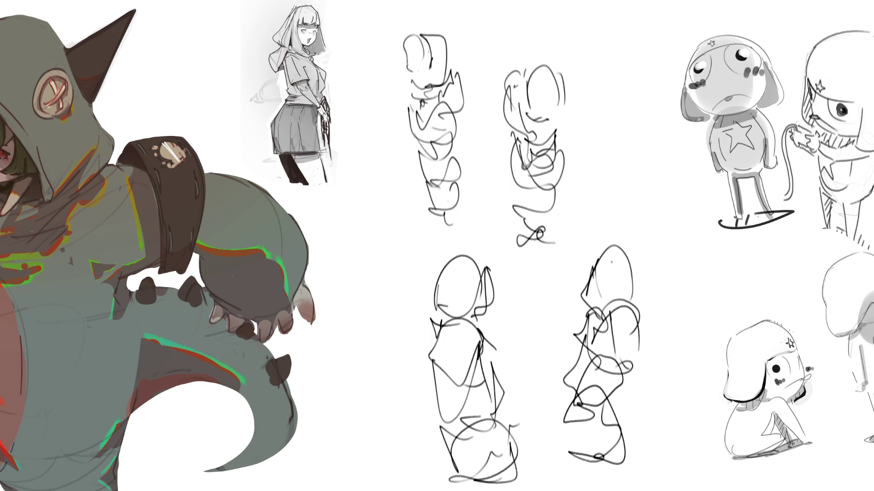
pyautogui.moveTo(602, 102)
pyautogui.mouseDown()
pyautogui.moveTo(658, 127)
pyautogui.moveTo(626, 169)
pyautogui.moveTo(655, 186)
pyautogui.moveTo(596, 157)
pyautogui.moveTo(654, 191)
pyautogui.moveTo(650, 233)
pyautogui.mouseUp()
pyautogui.moveTo(357, 225)
pyautogui.mouseDown()
pyautogui.moveTo(401, 214)
pyautogui.moveTo(387, 251)
pyautogui.moveTo(395, 228)
pyautogui.moveTo(391, 270)
pyautogui.moveTo(332, 235)
pyautogui.moveTo(346, 310)
pyautogui.moveTo(323, 327)
pyautogui.moveTo(337, 273)
pyautogui.mouseUp()
pyautogui.moveTo(319, 339)
pyautogui.mouseDown()
pyautogui.moveTo(296, 368)
pyautogui.moveTo(304, 386)
pyautogui.mouseUp()
pyautogui.moveTo(335, 415)
pyautogui.mouseDown()
pyautogui.moveTo(364, 349)
pyautogui.moveTo(379, 392)
pyautogui.mouseUp()
pyautogui.moveTo(359, 377)
pyautogui.mouseDown()
pyautogui.moveTo(337, 423)
pyautogui.moveTo(356, 432)
pyautogui.moveTo(393, 421)
pyautogui.moveTo(384, 457)
pyautogui.moveTo(423, 431)
pyautogui.mouseUp()
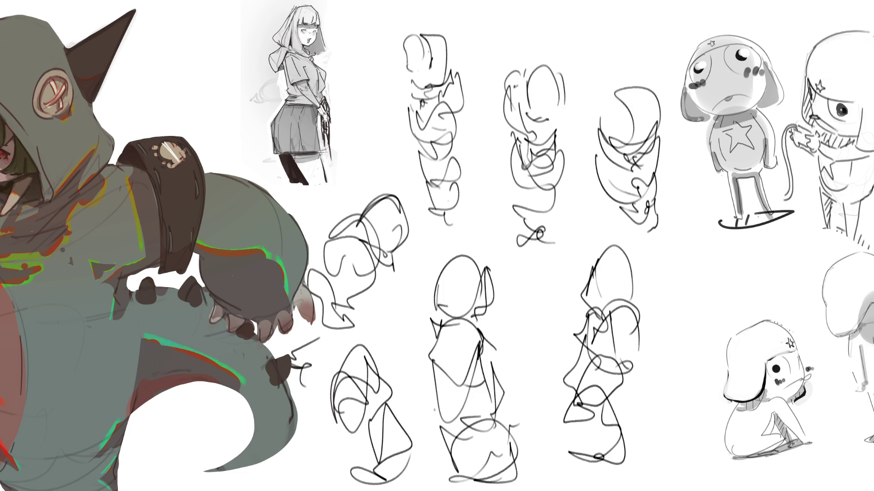
pyautogui.moveTo(673, 260)
pyautogui.mouseDown()
pyautogui.moveTo(667, 291)
pyautogui.moveTo(683, 314)
pyautogui.moveTo(628, 209)
pyautogui.moveTo(633, 287)
pyautogui.moveTo(669, 223)
pyautogui.moveTo(637, 300)
pyautogui.moveTo(674, 331)
pyautogui.moveTo(708, 333)
pyautogui.moveTo(734, 360)
pyautogui.moveTo(701, 380)
pyautogui.mouseUp()
pyautogui.moveTo(492, 270)
pyautogui.mouseDown()
pyautogui.moveTo(520, 293)
pyautogui.moveTo(519, 314)
pyautogui.moveTo(498, 341)
pyautogui.moveTo(558, 364)
pyautogui.moveTo(539, 421)
pyautogui.mouseUp()
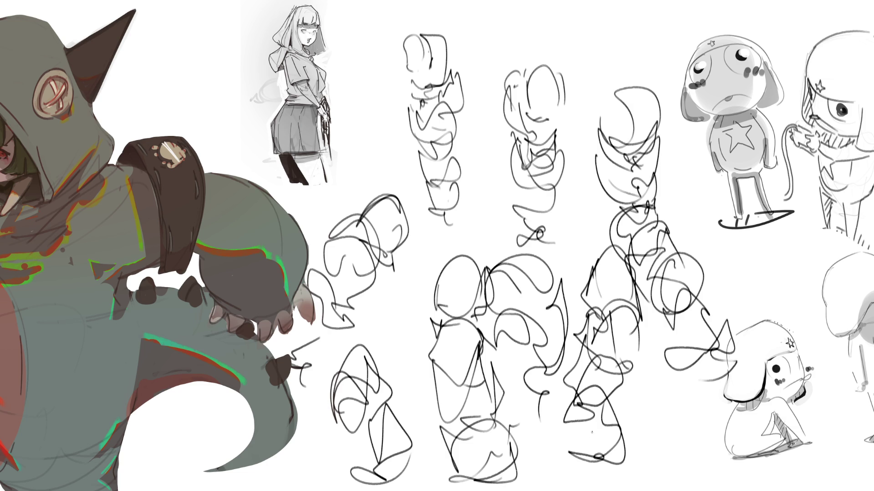
pyautogui.moveTo(577, 68)
pyautogui.mouseDown()
pyautogui.moveTo(605, 45)
pyautogui.moveTo(642, 56)
pyautogui.mouseUp()
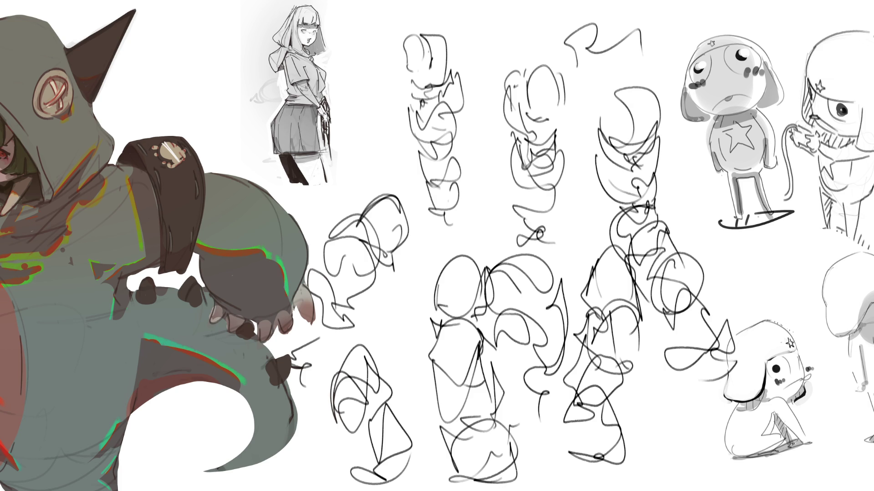
# Fade the middle and lower scribble figures to light grey with a soft eraser
pyautogui.moveTo(436, 41); pyautogui.dragTo(437, 214)
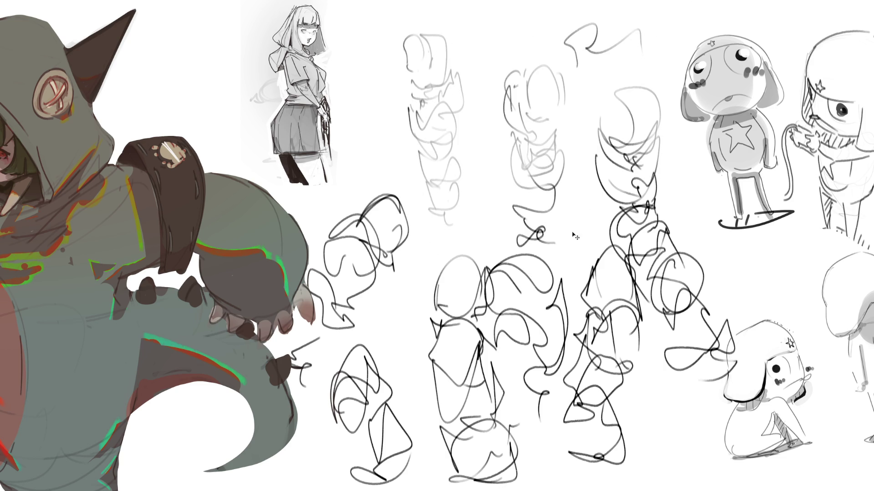
pyautogui.hotkey('ctrl', 'z')
pyautogui.moveTo(655, 114)
pyautogui.mouseDown()
pyautogui.moveTo(606, 182)
pyautogui.moveTo(523, 214)
pyautogui.moveTo(500, 173)
pyautogui.mouseUp()
pyautogui.moveTo(359, 214); pyautogui.dragTo(369, 437)
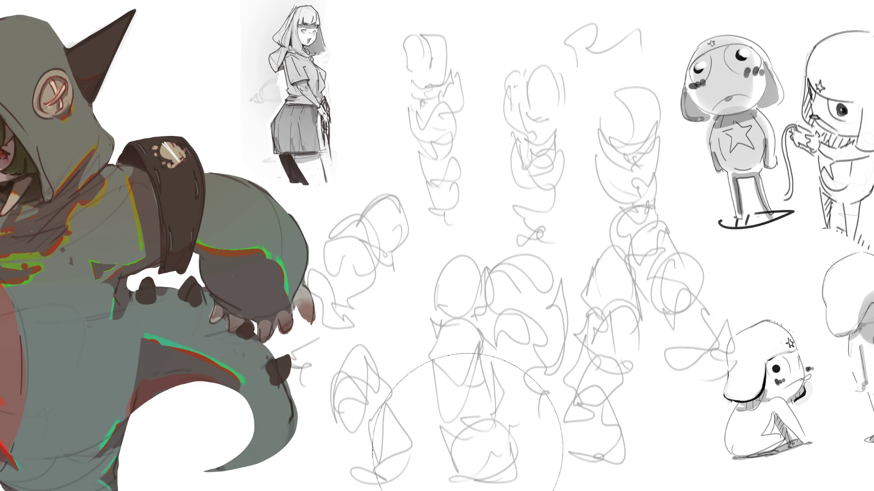
pyautogui.moveTo(628, 205); pyautogui.dragTo(523, 318)
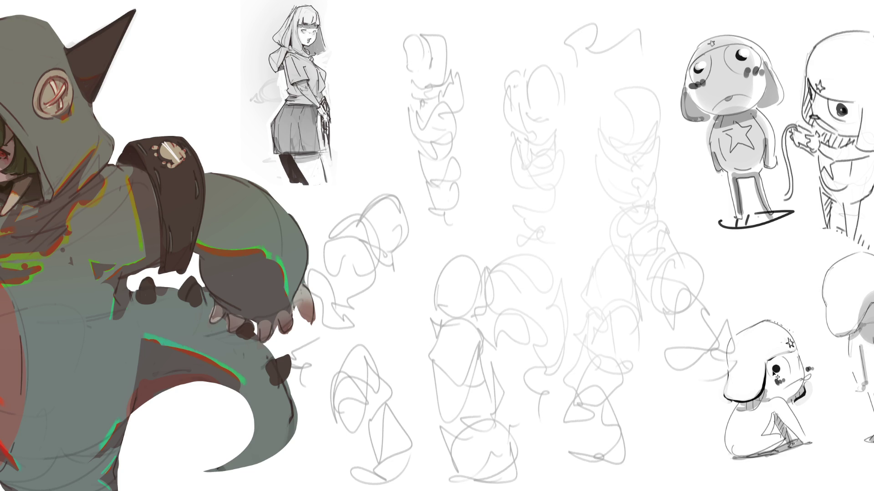
pyautogui.hotkey('ctrl', 'z')
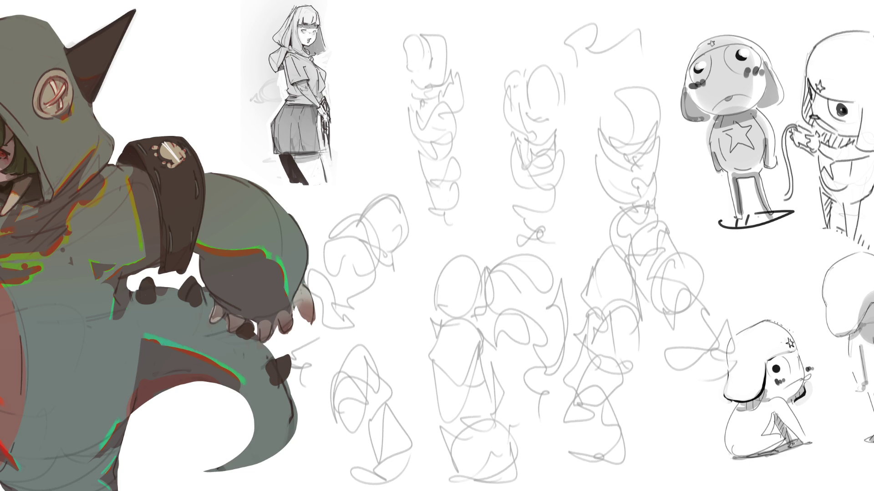
# Sketch a small girl's head, collar, torso and hair over the top-left scribble
pyautogui.moveTo(405, 41)
pyautogui.mouseDown()
pyautogui.moveTo(401, 59)
pyautogui.moveTo(416, 63)
pyautogui.moveTo(423, 45)
pyautogui.moveTo(429, 56)
pyautogui.moveTo(429, 82)
pyautogui.moveTo(448, 68)
pyautogui.moveTo(444, 83)
pyautogui.moveTo(429, 87)
pyautogui.moveTo(404, 76)
pyautogui.moveTo(418, 87)
pyautogui.mouseUp()
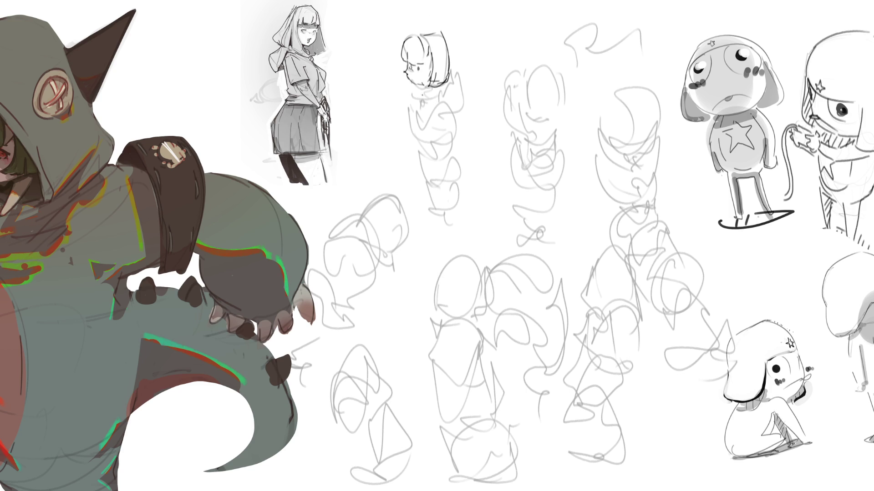
pyautogui.moveTo(418, 90)
pyautogui.mouseDown()
pyautogui.moveTo(432, 97)
pyautogui.moveTo(413, 109)
pyautogui.moveTo(426, 124)
pyautogui.moveTo(415, 135)
pyautogui.moveTo(423, 117)
pyautogui.moveTo(436, 145)
pyautogui.mouseUp()
pyautogui.moveTo(408, 119); pyautogui.dragTo(420, 164)
pyautogui.moveTo(413, 157)
pyautogui.mouseDown()
pyautogui.moveTo(422, 170)
pyautogui.moveTo(435, 164)
pyautogui.mouseUp()
pyautogui.moveTo(439, 110); pyautogui.dragTo(454, 130)
pyautogui.moveTo(453, 146); pyautogui.dragTo(450, 153)
pyautogui.moveTo(432, 85)
pyautogui.mouseDown()
pyautogui.moveTo(459, 101)
pyautogui.moveTo(462, 125)
pyautogui.mouseUp()
pyautogui.moveTo(457, 91); pyautogui.dragTo(449, 102)
pyautogui.moveTo(446, 42); pyautogui.dragTo(456, 81)
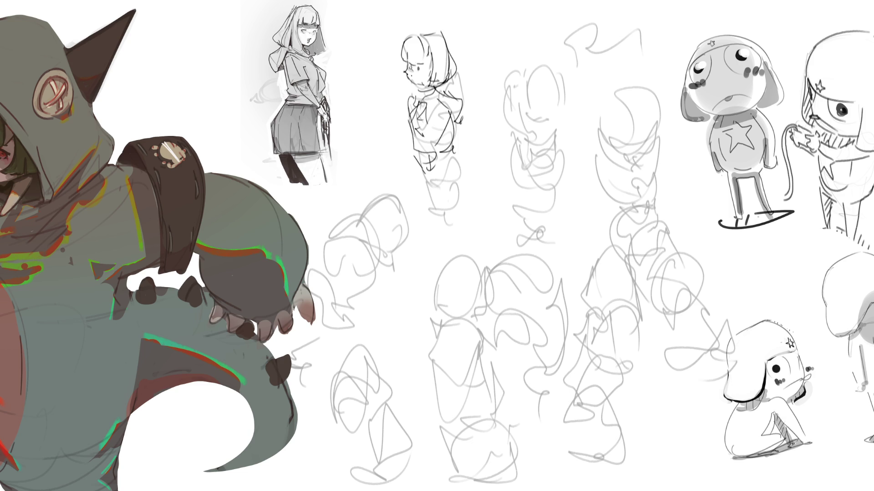
# Add the girl's skirt and the legs below it
pyautogui.moveTo(416, 150); pyautogui.dragTo(422, 180)
pyautogui.moveTo(420, 179); pyautogui.dragTo(443, 197)
pyautogui.moveTo(455, 149); pyautogui.dragTo(456, 215)
pyautogui.moveTo(437, 184); pyautogui.dragTo(437, 206)
pyautogui.moveTo(457, 153)
pyautogui.mouseDown()
pyautogui.moveTo(462, 201)
pyautogui.moveTo(440, 229)
pyautogui.mouseUp()
pyautogui.moveTo(458, 214); pyautogui.dragTo(444, 253)
pyautogui.moveTo(454, 231); pyautogui.dragTo(453, 253)
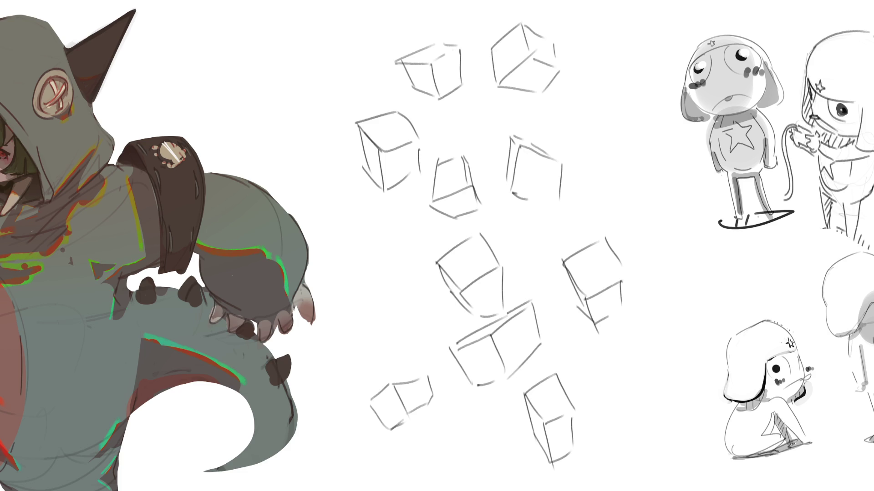
# Fade and delete the faint cube sketches from the middle canvas
pyautogui.moveTo(595, 171)
pyautogui.mouseDown()
pyautogui.moveTo(429, 54)
pyautogui.moveTo(503, 375)
pyautogui.moveTo(510, 204)
pyautogui.moveTo(455, 282)
pyautogui.moveTo(501, 490)
pyautogui.moveTo(511, 400)
pyautogui.moveTo(462, 385)
pyautogui.moveTo(437, 259)
pyautogui.moveTo(435, 273)
pyautogui.moveTo(499, 273)
pyautogui.mouseUp()
pyautogui.press('Delete')
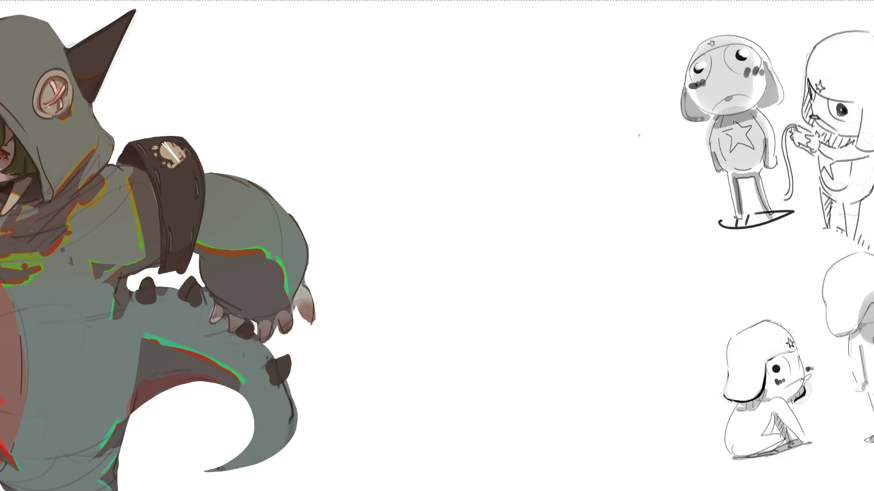
pyautogui.hscroll(-5, 436, 246)
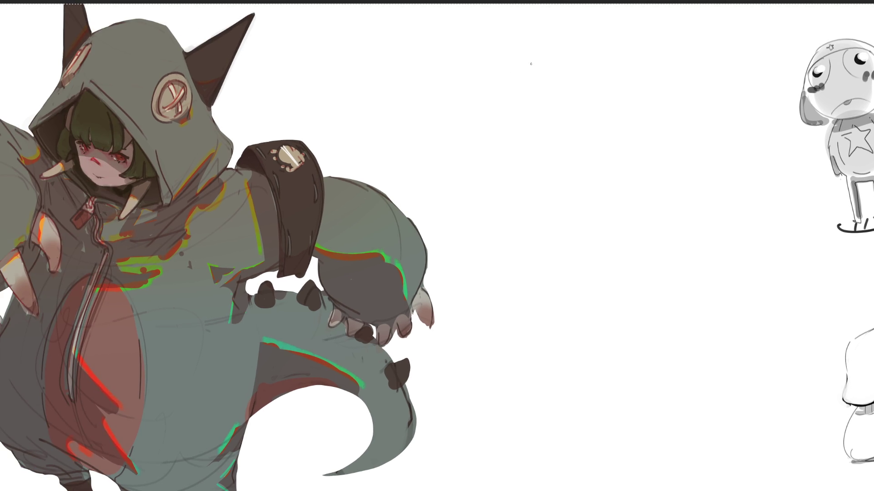
# Draw a pointed witch hat with a wide curved brim and a head beneath it
pyautogui.moveTo(545, 47); pyautogui.dragTo(534, 84)
pyautogui.moveTo(544, 47)
pyautogui.mouseDown()
pyautogui.moveTo(578, 21)
pyautogui.moveTo(599, 31)
pyautogui.moveTo(598, 75)
pyautogui.mouseUp()
pyautogui.moveTo(496, 103)
pyautogui.mouseDown()
pyautogui.moveTo(528, 87)
pyautogui.moveTo(639, 88)
pyautogui.moveTo(523, 112)
pyautogui.moveTo(553, 117)
pyautogui.mouseUp()
pyautogui.moveTo(647, 92); pyautogui.dragTo(610, 114)
pyautogui.moveTo(541, 91)
pyautogui.mouseDown()
pyautogui.moveTo(597, 75)
pyautogui.moveTo(542, 108)
pyautogui.moveTo(599, 82)
pyautogui.mouseUp()
pyautogui.moveTo(598, 84); pyautogui.dragTo(602, 101)
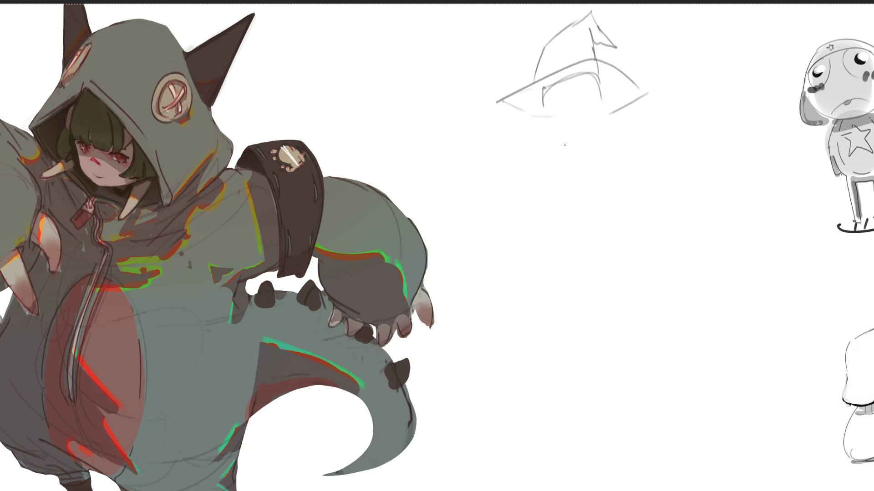
pyautogui.moveTo(542, 94); pyautogui.dragTo(551, 107)
pyautogui.moveTo(550, 101)
pyautogui.mouseDown()
pyautogui.moveTo(596, 97)
pyautogui.moveTo(555, 109)
pyautogui.moveTo(586, 101)
pyautogui.mouseUp()
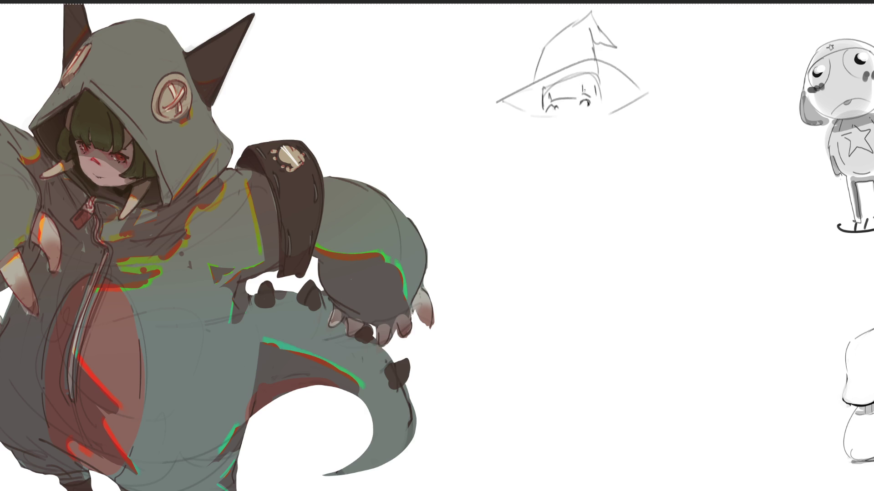
# Rough in the witch's nose, jaw, a hair curl and collar under the hat
pyautogui.moveTo(564, 117)
pyautogui.mouseDown()
pyautogui.moveTo(561, 132)
pyautogui.moveTo(574, 132)
pyautogui.mouseUp()
pyautogui.moveTo(595, 109)
pyautogui.mouseDown()
pyautogui.moveTo(588, 130)
pyautogui.moveTo(545, 120)
pyautogui.moveTo(617, 123)
pyautogui.mouseUp()
pyautogui.moveTo(548, 122)
pyautogui.mouseDown()
pyautogui.moveTo(552, 133)
pyautogui.moveTo(541, 131)
pyautogui.mouseUp()
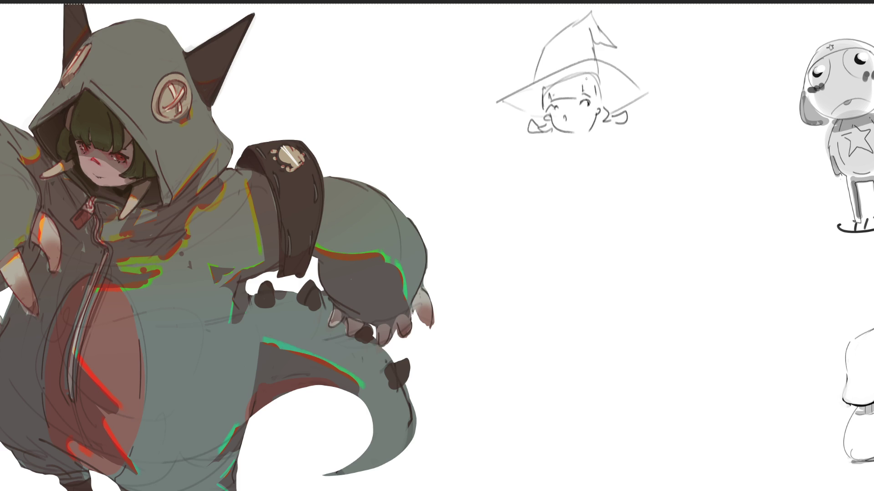
pyautogui.moveTo(572, 136)
pyautogui.mouseDown()
pyautogui.moveTo(599, 128)
pyautogui.moveTo(576, 139)
pyautogui.mouseUp()
pyautogui.moveTo(567, 141)
pyautogui.mouseDown()
pyautogui.moveTo(553, 155)
pyautogui.moveTo(557, 168)
pyautogui.moveTo(598, 142)
pyautogui.moveTo(574, 168)
pyautogui.moveTo(540, 176)
pyautogui.mouseUp()
# Sketch a long broom reaching down-right with a bristled head
pyautogui.moveTo(630, 157); pyautogui.dragTo(654, 154)
pyautogui.moveTo(631, 124); pyautogui.dragTo(760, 271)
pyautogui.moveTo(759, 262)
pyautogui.mouseDown()
pyautogui.moveTo(781, 268)
pyautogui.moveTo(795, 313)
pyautogui.moveTo(749, 272)
pyautogui.moveTo(786, 272)
pyautogui.moveTo(777, 296)
pyautogui.moveTo(792, 312)
pyautogui.mouseUp()
pyautogui.moveTo(789, 281); pyautogui.dragTo(800, 305)
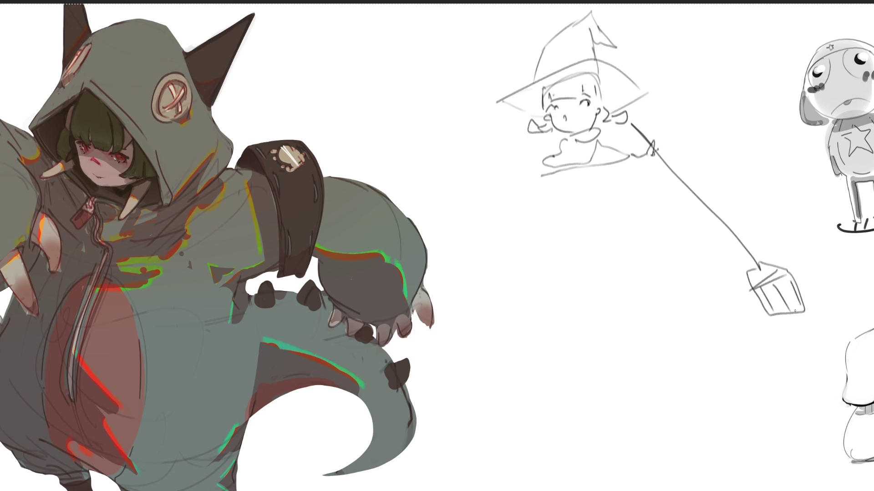
pyautogui.moveTo(645, 122); pyautogui.dragTo(759, 270)
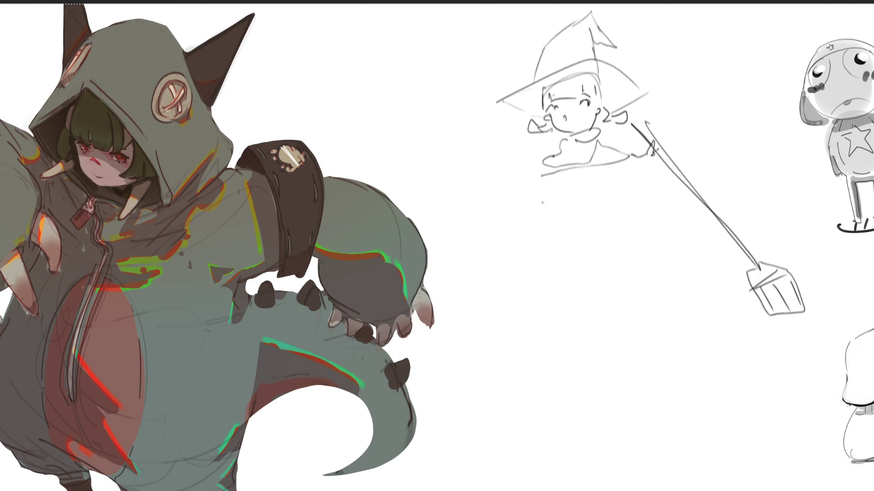
# Add hanging hair, a flaring triangular cape, two legs and a ground line
pyautogui.moveTo(499, 103)
pyautogui.mouseDown()
pyautogui.moveTo(506, 106)
pyautogui.moveTo(502, 138)
pyautogui.moveTo(516, 146)
pyautogui.moveTo(557, 143)
pyautogui.moveTo(537, 166)
pyautogui.moveTo(582, 175)
pyautogui.moveTo(511, 184)
pyautogui.moveTo(515, 253)
pyautogui.moveTo(623, 197)
pyautogui.moveTo(682, 354)
pyautogui.mouseUp()
pyautogui.moveTo(409, 195)
pyautogui.mouseDown()
pyautogui.moveTo(428, 218)
pyautogui.moveTo(673, 354)
pyautogui.mouseUp()
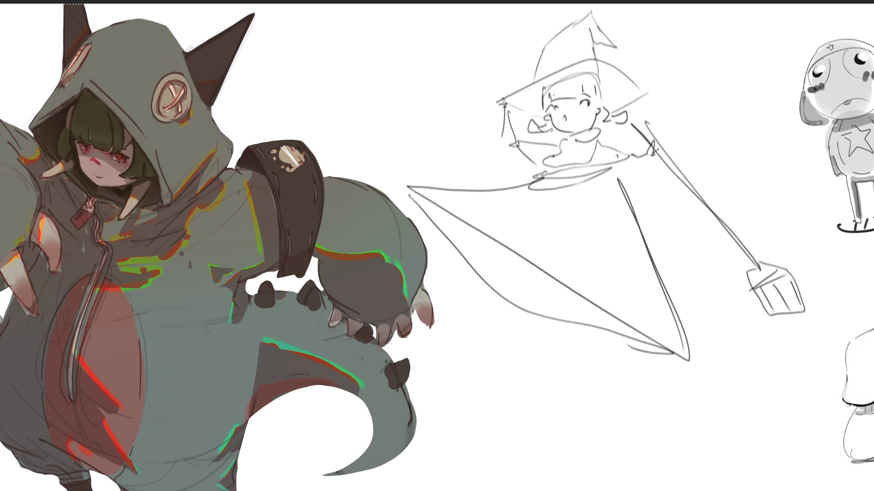
pyautogui.moveTo(534, 266)
pyautogui.mouseDown()
pyautogui.moveTo(547, 299)
pyautogui.moveTo(587, 303)
pyautogui.moveTo(552, 344)
pyautogui.mouseUp()
pyautogui.moveTo(542, 299)
pyautogui.mouseDown()
pyautogui.moveTo(556, 360)
pyautogui.moveTo(538, 376)
pyautogui.mouseUp()
pyautogui.moveTo(558, 374); pyautogui.dragTo(568, 366)
pyautogui.moveTo(620, 320)
pyautogui.mouseDown()
pyautogui.moveTo(625, 373)
pyautogui.moveTo(637, 327)
pyautogui.moveTo(632, 365)
pyautogui.mouseUp()
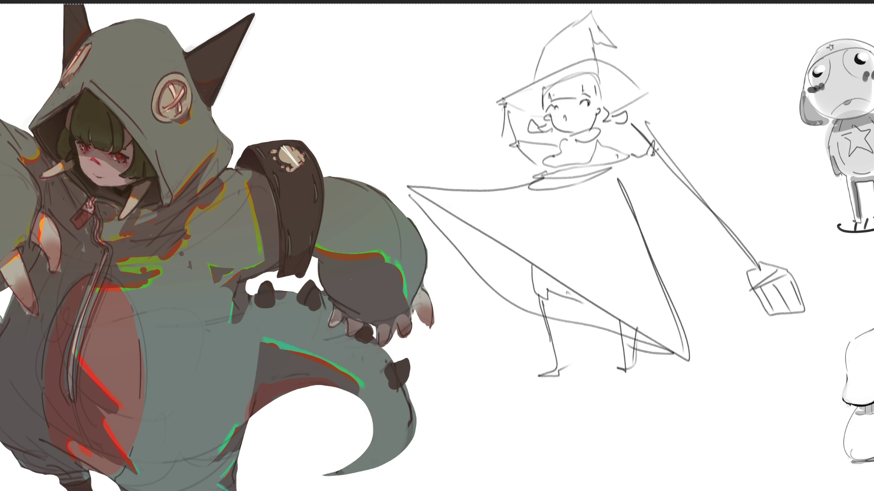
pyautogui.moveTo(588, 362)
pyautogui.mouseDown()
pyautogui.moveTo(570, 379)
pyautogui.moveTo(712, 367)
pyautogui.mouseUp()
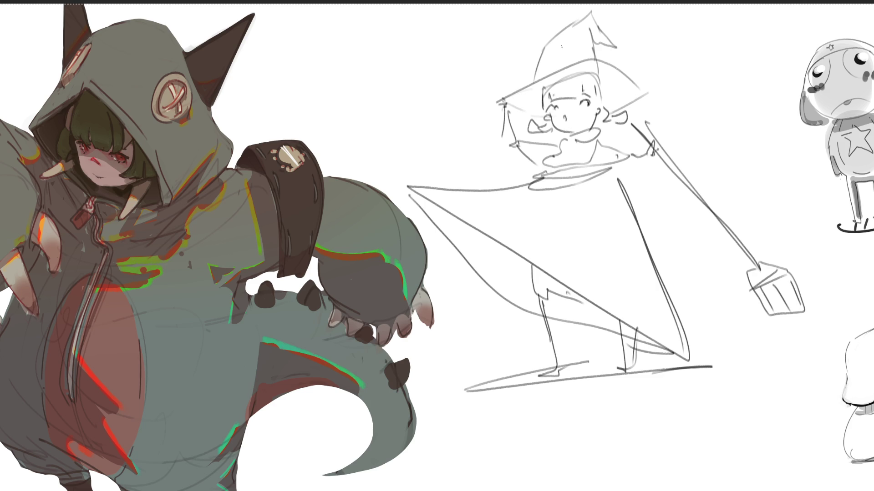
pyautogui.moveTo(540, 178)
pyautogui.mouseDown()
pyautogui.moveTo(509, 289)
pyautogui.moveTo(545, 360)
pyautogui.moveTo(669, 351)
pyautogui.mouseUp()
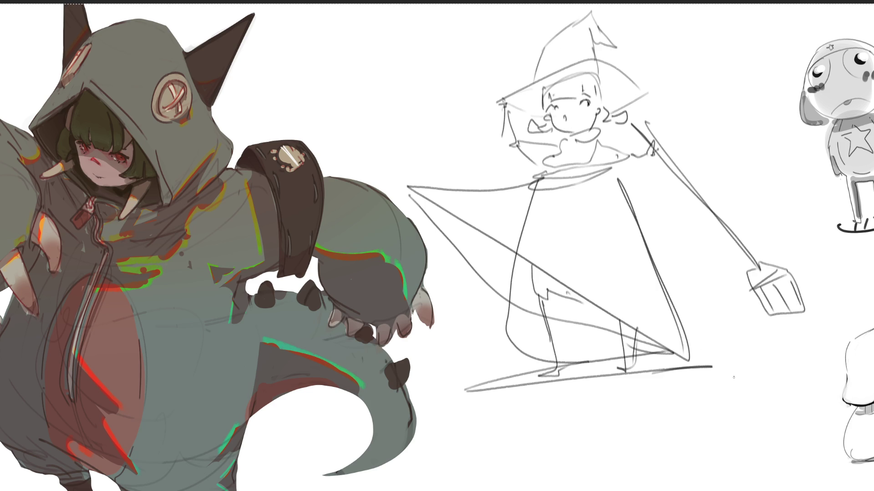
pyautogui.moveTo(616, 169)
pyautogui.mouseDown()
pyautogui.moveTo(749, 178)
pyautogui.moveTo(701, 302)
pyautogui.mouseUp()
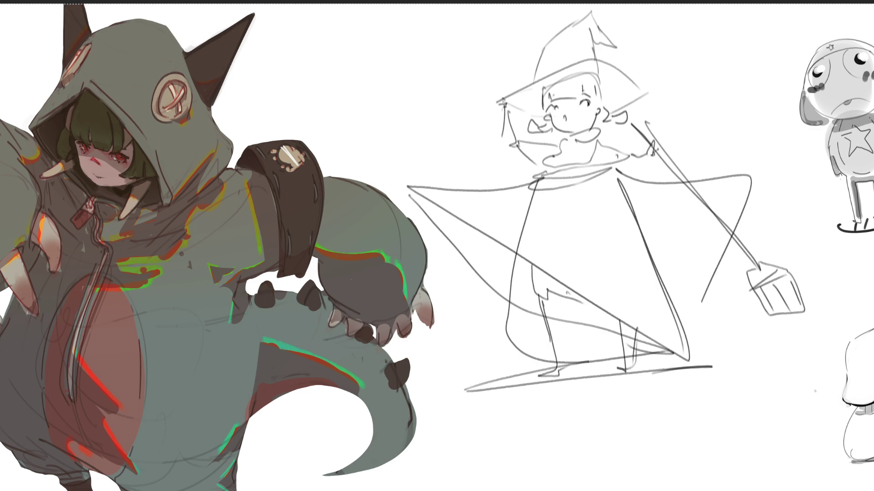
# Darken the ground line, tilt and shift the witch sketch, and pick a smaller brush
pyautogui.moveTo(674, 362)
pyautogui.mouseDown()
pyautogui.moveTo(510, 365)
pyautogui.moveTo(587, 378)
pyautogui.moveTo(746, 359)
pyautogui.mouseUp()
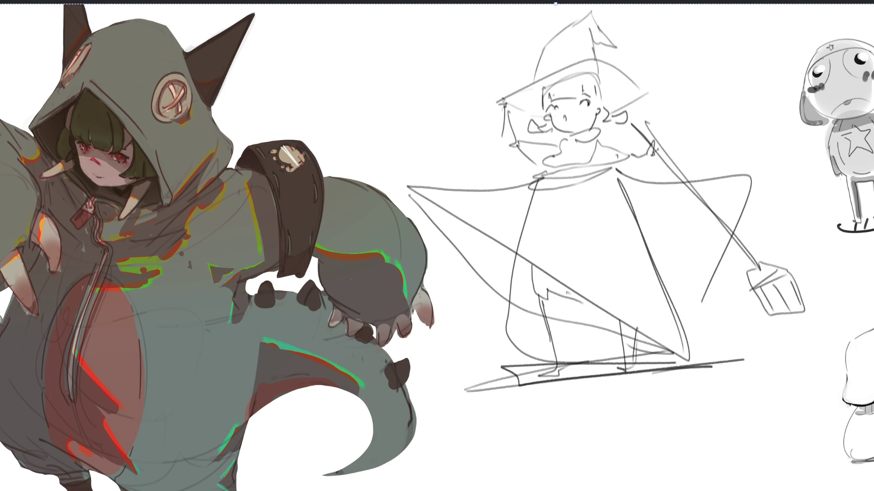
pyautogui.hotkey('ctrl', 't')
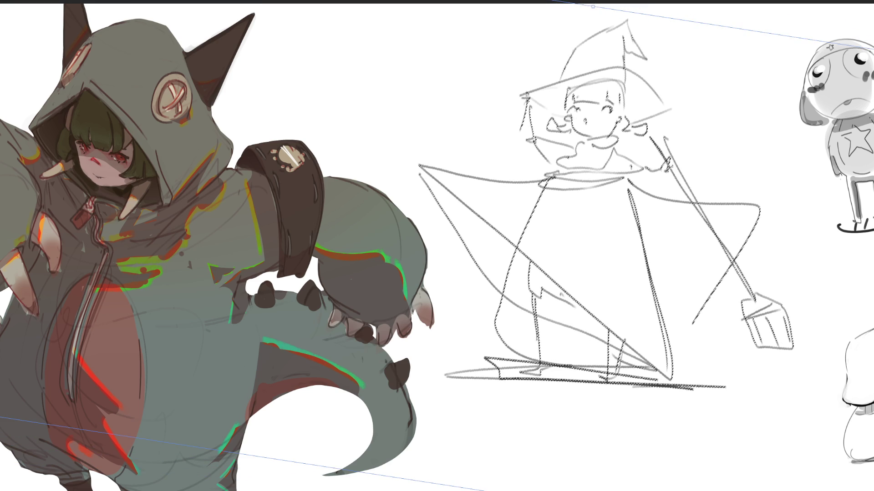
pyautogui.press('Return')
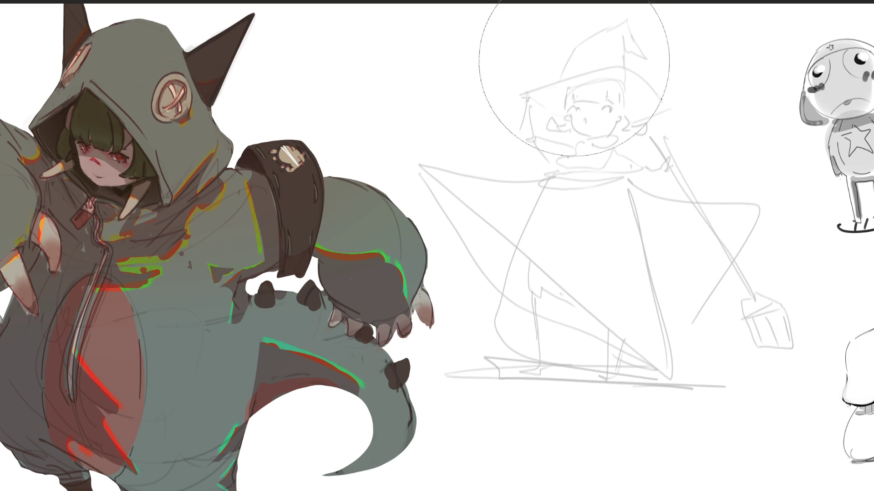
pyautogui.press('b')
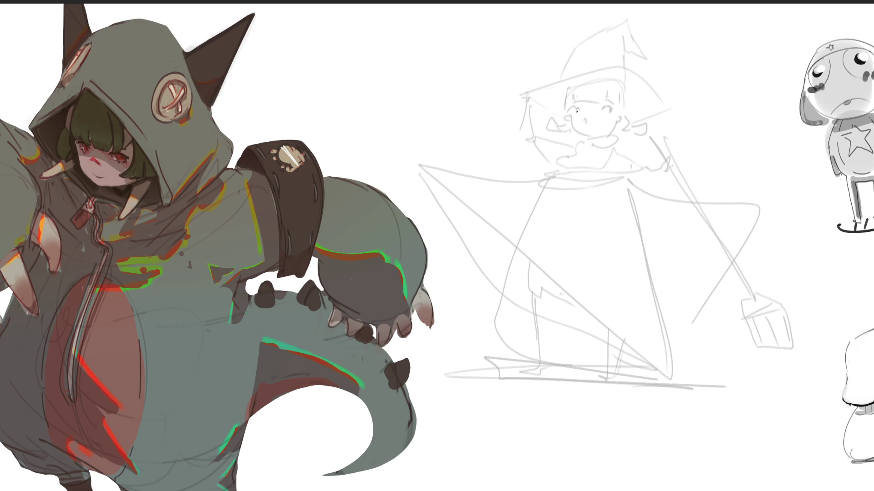
# Ink an eye, the jaw line and pointed ears on the witch's face
pyautogui.moveTo(578, 109)
pyautogui.mouseDown()
pyautogui.moveTo(570, 107)
pyautogui.moveTo(607, 107)
pyautogui.moveTo(606, 98)
pyautogui.mouseUp()
pyautogui.moveTo(571, 116)
pyautogui.mouseDown()
pyautogui.moveTo(585, 140)
pyautogui.moveTo(615, 138)
pyautogui.moveTo(622, 120)
pyautogui.mouseUp()
pyautogui.hotkey('ctrl', 'z')
pyautogui.hotkey('ctrl', 'z')
pyautogui.hotkey('ctrl', 'z')
pyautogui.moveTo(617, 120)
pyautogui.mouseDown()
pyautogui.moveTo(621, 110)
pyautogui.moveTo(621, 120)
pyautogui.mouseUp()
pyautogui.moveTo(564, 114); pyautogui.dragTo(572, 121)
pyautogui.hotkey('ctrl', 'z')
pyautogui.moveTo(570, 118)
pyautogui.mouseDown()
pyautogui.moveTo(556, 118)
pyautogui.moveTo(573, 91)
pyautogui.moveTo(604, 85)
pyautogui.moveTo(608, 107)
pyautogui.mouseUp()
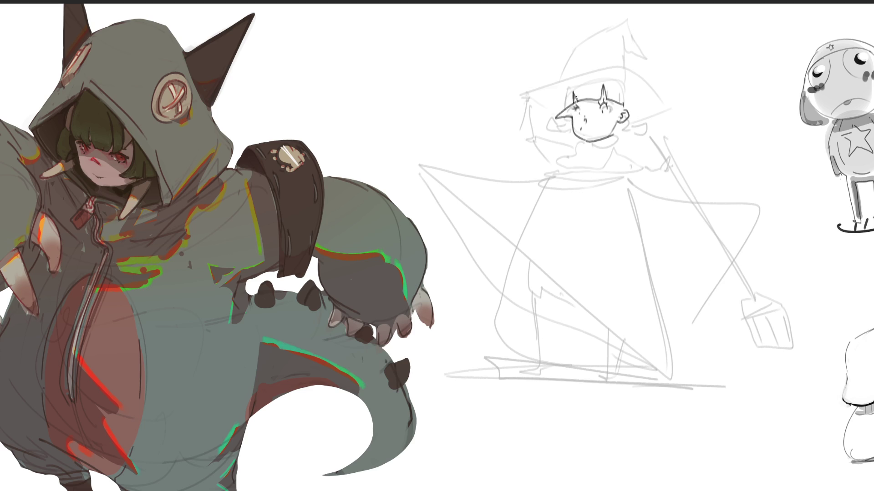
# Draw the bangs, the right face outline and hair falling past the ear
pyautogui.moveTo(556, 117)
pyautogui.mouseDown()
pyautogui.moveTo(567, 87)
pyautogui.moveTo(612, 78)
pyautogui.moveTo(627, 100)
pyautogui.mouseUp()
pyautogui.moveTo(618, 105); pyautogui.dragTo(620, 117)
pyautogui.moveTo(627, 94)
pyautogui.mouseDown()
pyautogui.moveTo(637, 128)
pyautogui.moveTo(616, 139)
pyautogui.mouseUp()
pyautogui.moveTo(638, 125)
pyautogui.mouseDown()
pyautogui.moveTo(639, 140)
pyautogui.moveTo(620, 131)
pyautogui.moveTo(631, 154)
pyautogui.mouseUp()
# Ink the hair sides, neck and a dark choker, hatching shadow under the chin
pyautogui.hotkey('ctrl', 'z')
pyautogui.hotkey('ctrl', 'z')
pyautogui.moveTo(636, 123)
pyautogui.mouseDown()
pyautogui.moveTo(641, 148)
pyautogui.moveTo(623, 145)
pyautogui.moveTo(643, 148)
pyautogui.mouseUp()
pyautogui.hotkey('ctrl', 'z')
pyautogui.hotkey('ctrl', 'z')
pyautogui.hotkey('ctrl', 'z')
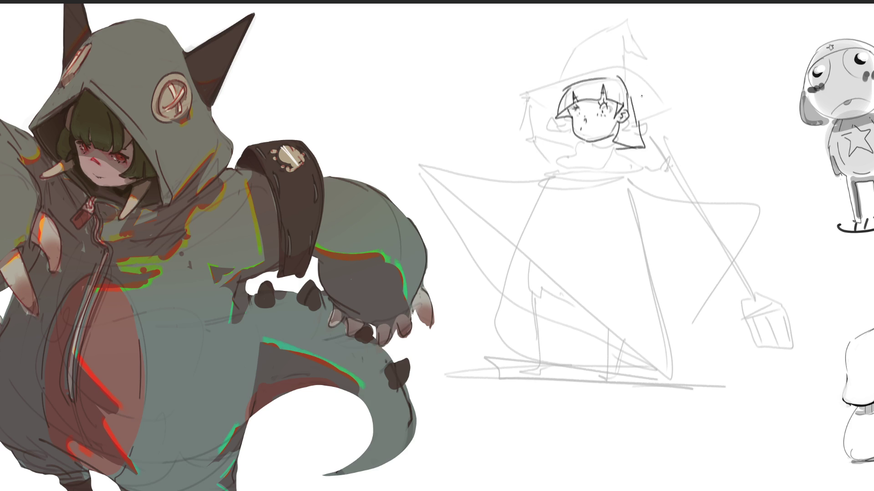
pyautogui.moveTo(557, 117)
pyautogui.mouseDown()
pyautogui.moveTo(552, 129)
pyautogui.moveTo(570, 145)
pyautogui.mouseUp()
pyautogui.moveTo(595, 141); pyautogui.dragTo(596, 150)
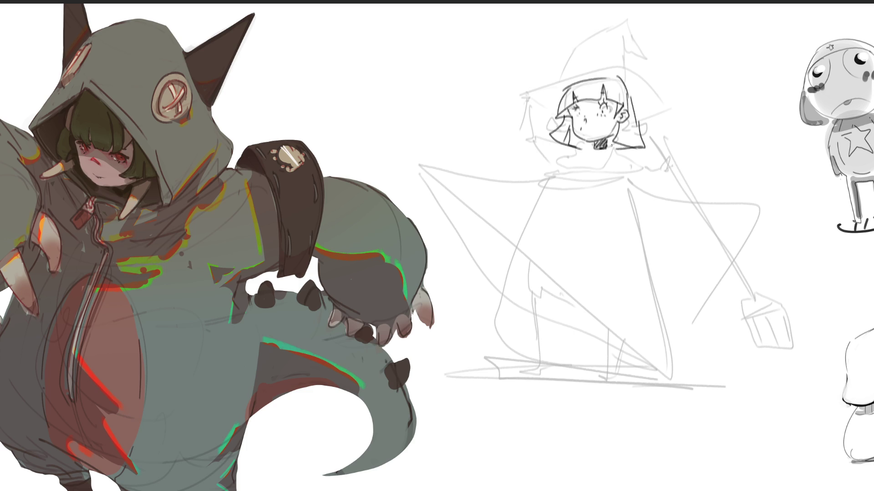
pyautogui.moveTo(595, 142)
pyautogui.mouseDown()
pyautogui.moveTo(610, 142)
pyautogui.moveTo(594, 144)
pyautogui.moveTo(622, 123)
pyautogui.mouseUp()
pyautogui.moveTo(581, 149); pyautogui.dragTo(626, 150)
pyautogui.moveTo(571, 99); pyautogui.dragTo(611, 84)
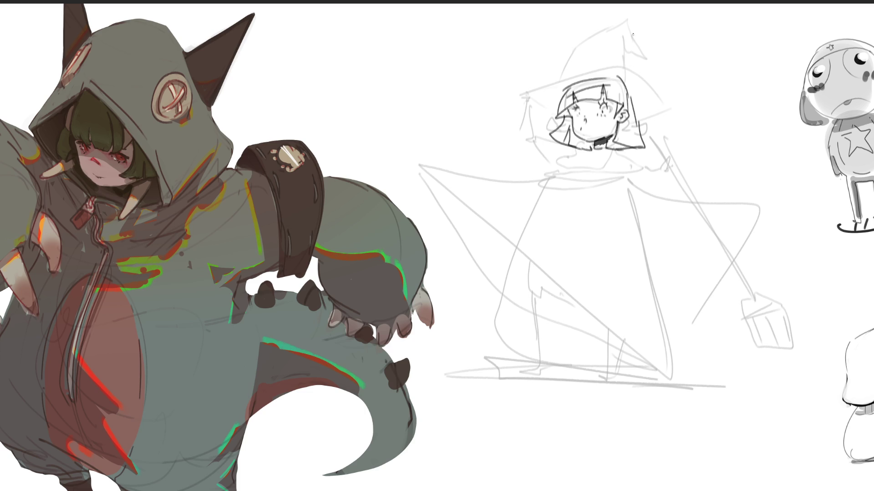
pyautogui.moveTo(626, 135)
pyautogui.mouseDown()
pyautogui.moveTo(630, 148)
pyautogui.moveTo(577, 149)
pyautogui.mouseUp()
pyautogui.moveTo(593, 139); pyautogui.dragTo(586, 151)
# Draw the wide hat brim, a bent-tipped cone, and the broom handle's two diagonal edges
pyautogui.moveTo(552, 108)
pyautogui.mouseDown()
pyautogui.moveTo(550, 83)
pyautogui.moveTo(689, 100)
pyautogui.moveTo(646, 126)
pyautogui.mouseUp()
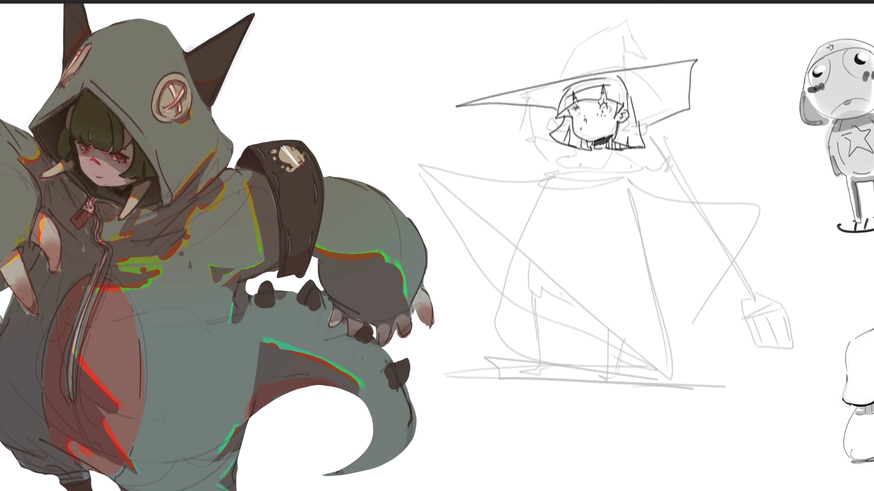
pyautogui.moveTo(547, 84)
pyautogui.mouseDown()
pyautogui.moveTo(573, 25)
pyautogui.moveTo(623, 45)
pyautogui.moveTo(630, 67)
pyautogui.mouseUp()
pyautogui.moveTo(605, 31)
pyautogui.mouseDown()
pyautogui.moveTo(576, 5)
pyautogui.moveTo(555, 37)
pyautogui.mouseUp()
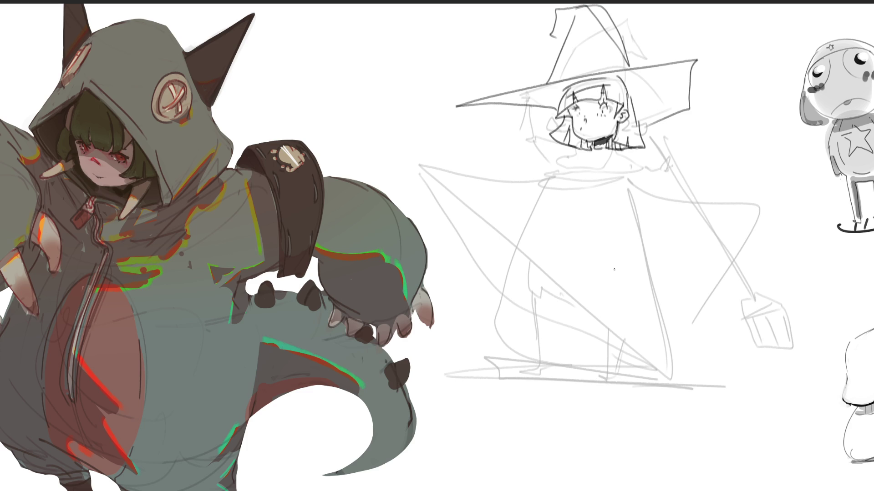
pyautogui.moveTo(417, 165)
pyautogui.mouseDown()
pyautogui.moveTo(417, 175)
pyautogui.moveTo(707, 393)
pyautogui.mouseUp()
pyautogui.moveTo(417, 161)
pyautogui.mouseDown()
pyautogui.moveTo(470, 212)
pyautogui.moveTo(711, 381)
pyautogui.moveTo(727, 387)
pyautogui.moveTo(749, 361)
pyautogui.moveTo(757, 412)
pyautogui.moveTo(689, 394)
pyautogui.moveTo(808, 415)
pyautogui.moveTo(820, 441)
pyautogui.moveTo(789, 458)
pyautogui.mouseUp()
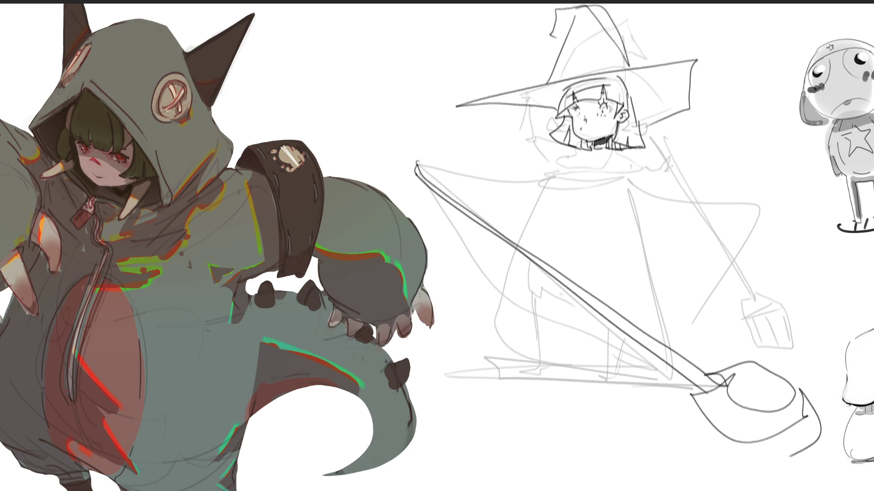
# Trace darker legs, feet and body outlines over the rough witch sketch
pyautogui.moveTo(565, 269); pyautogui.dragTo(617, 370)
pyautogui.moveTo(531, 275)
pyautogui.mouseDown()
pyautogui.moveTo(537, 306)
pyautogui.moveTo(581, 343)
pyautogui.mouseUp()
pyautogui.moveTo(592, 349)
pyautogui.mouseDown()
pyautogui.moveTo(599, 377)
pyautogui.moveTo(628, 366)
pyautogui.mouseUp()
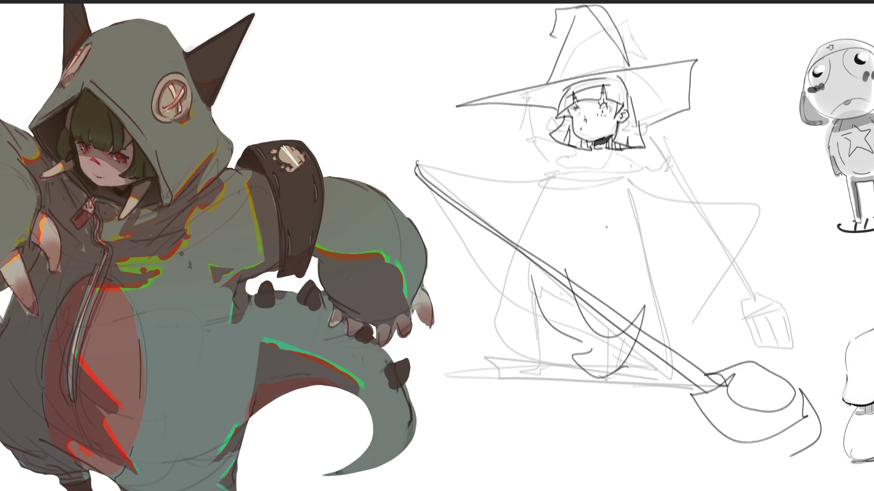
pyautogui.moveTo(544, 238); pyautogui.dragTo(637, 307)
pyautogui.moveTo(544, 214); pyautogui.dragTo(640, 296)
pyautogui.moveTo(550, 239); pyautogui.dragTo(642, 254)
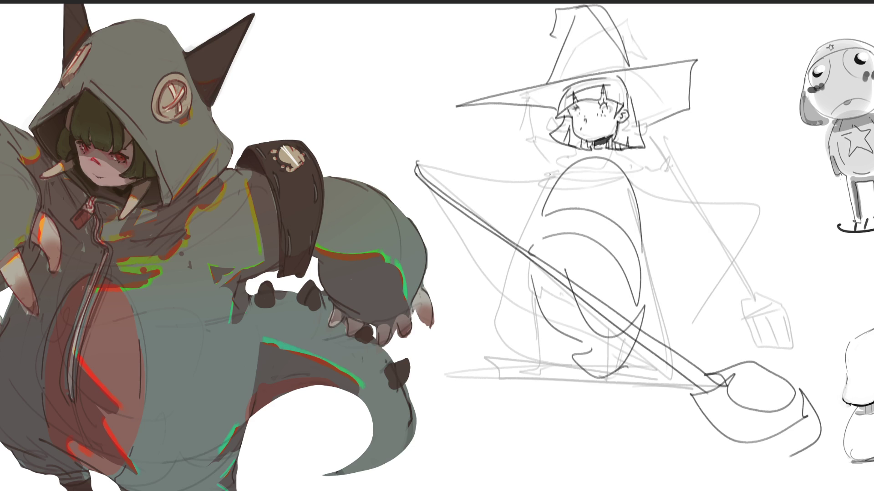
pyautogui.moveTo(576, 155)
pyautogui.mouseDown()
pyautogui.moveTo(497, 226)
pyautogui.moveTo(500, 237)
pyautogui.mouseUp()
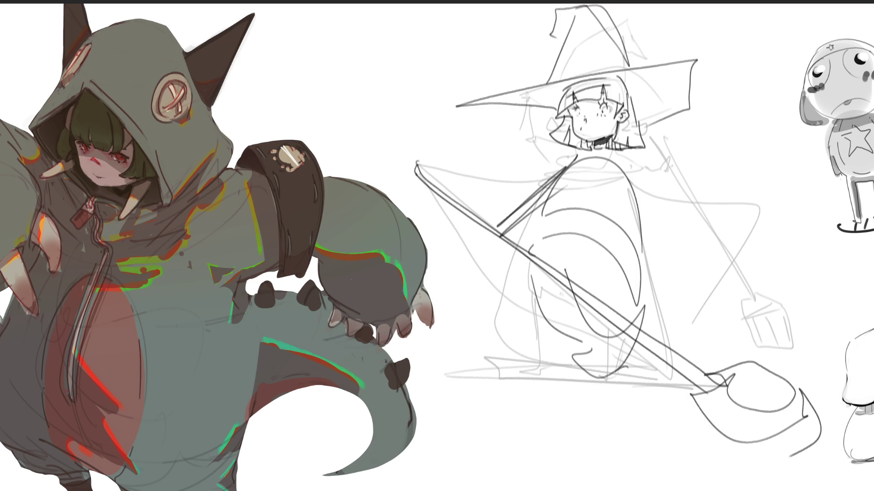
pyautogui.moveTo(569, 263); pyautogui.dragTo(606, 355)
pyautogui.moveTo(642, 308)
pyautogui.mouseDown()
pyautogui.moveTo(600, 396)
pyautogui.moveTo(609, 448)
pyautogui.mouseUp()
pyautogui.moveTo(554, 317)
pyautogui.mouseDown()
pyautogui.moveTo(589, 384)
pyautogui.moveTo(609, 467)
pyautogui.moveTo(639, 323)
pyautogui.mouseUp()
pyautogui.moveTo(635, 155); pyautogui.dragTo(642, 390)
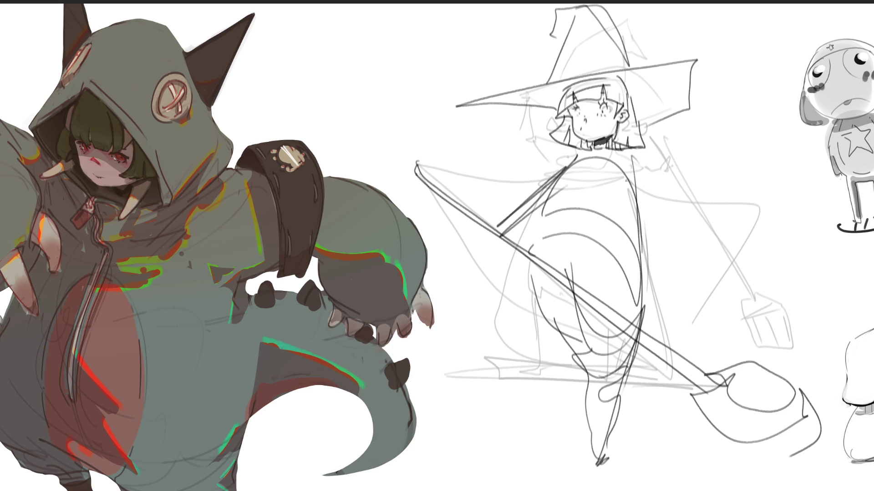
# Draw the outstretched arm, hand, shoulders and the cloak hanging beneath
pyautogui.moveTo(616, 157)
pyautogui.mouseDown()
pyautogui.moveTo(689, 217)
pyautogui.moveTo(658, 250)
pyautogui.moveTo(714, 244)
pyautogui.mouseUp()
pyautogui.moveTo(727, 240); pyautogui.dragTo(743, 230)
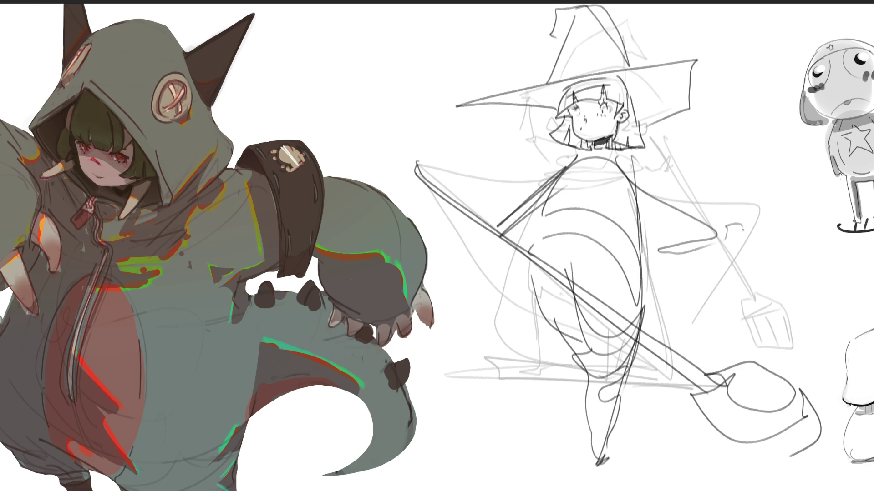
pyautogui.moveTo(500, 211); pyautogui.dragTo(749, 227)
pyautogui.moveTo(596, 157)
pyautogui.mouseDown()
pyautogui.moveTo(728, 222)
pyautogui.moveTo(510, 214)
pyautogui.mouseUp()
pyautogui.moveTo(527, 200)
pyautogui.mouseDown()
pyautogui.moveTo(646, 155)
pyautogui.moveTo(780, 280)
pyautogui.moveTo(705, 335)
pyautogui.mouseUp()
pyautogui.moveTo(495, 259); pyautogui.dragTo(519, 326)
pyautogui.moveTo(708, 339); pyautogui.dragTo(733, 318)
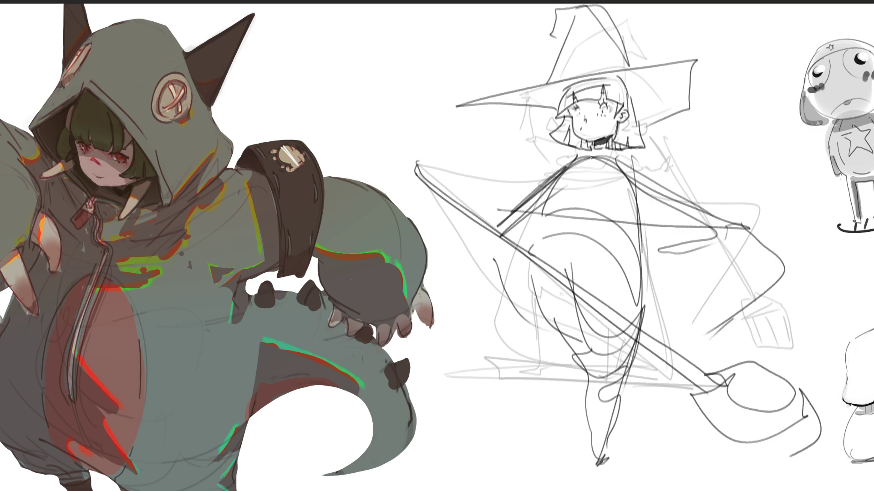
# Fade the witch's body and broom lines, then draw a curved stroke down her side
pyautogui.moveTo(715, 273)
pyautogui.mouseDown()
pyautogui.moveTo(523, 255)
pyautogui.moveTo(708, 351)
pyautogui.moveTo(637, 396)
pyautogui.moveTo(592, 114)
pyautogui.moveTo(719, 409)
pyautogui.moveTo(763, 416)
pyautogui.mouseUp()
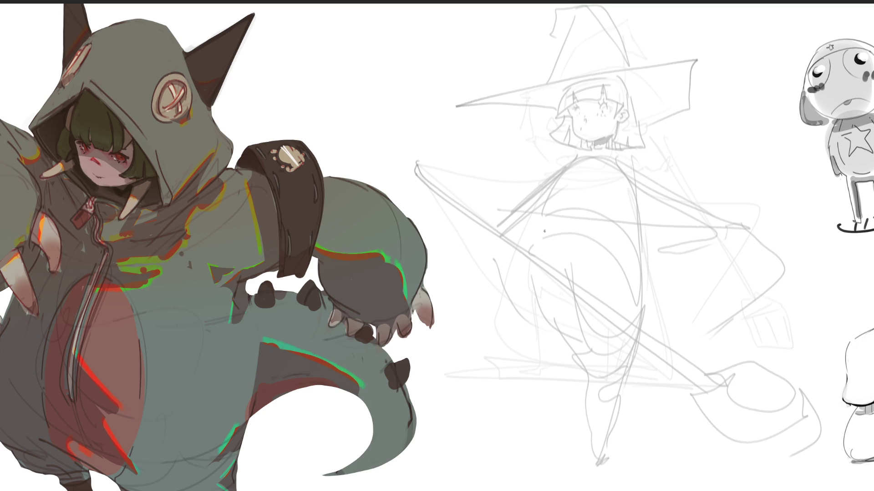
pyautogui.moveTo(547, 224); pyautogui.dragTo(539, 266)
# Draw the wide hat brim curve with marks at both tips and the shoulder line beneath the face
pyautogui.moveTo(440, 162)
pyautogui.mouseDown()
pyautogui.moveTo(455, 170)
pyautogui.moveTo(743, 146)
pyautogui.moveTo(742, 157)
pyautogui.mouseUp()
pyautogui.moveTo(441, 162); pyautogui.dragTo(449, 165)
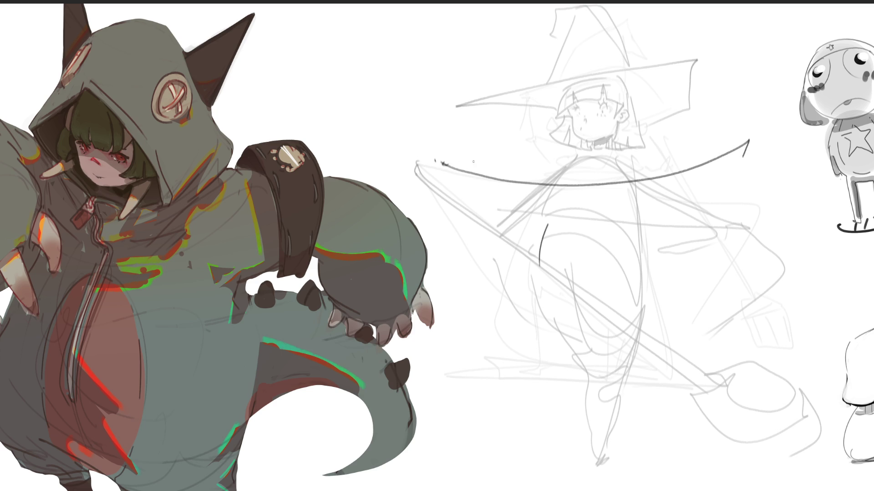
pyautogui.moveTo(751, 135); pyautogui.dragTo(733, 142)
pyautogui.moveTo(547, 161); pyautogui.dragTo(644, 148)
pyautogui.moveTo(566, 161)
pyautogui.mouseDown()
pyautogui.moveTo(629, 145)
pyautogui.moveTo(442, 162)
pyautogui.moveTo(761, 126)
pyautogui.moveTo(745, 144)
pyautogui.moveTo(727, 230)
pyautogui.mouseUp()
# Sketch the cloak's side edges, torso lines, hip arc with zigzag skirt, and legs to the bottom
pyautogui.moveTo(452, 185); pyautogui.dragTo(496, 325)
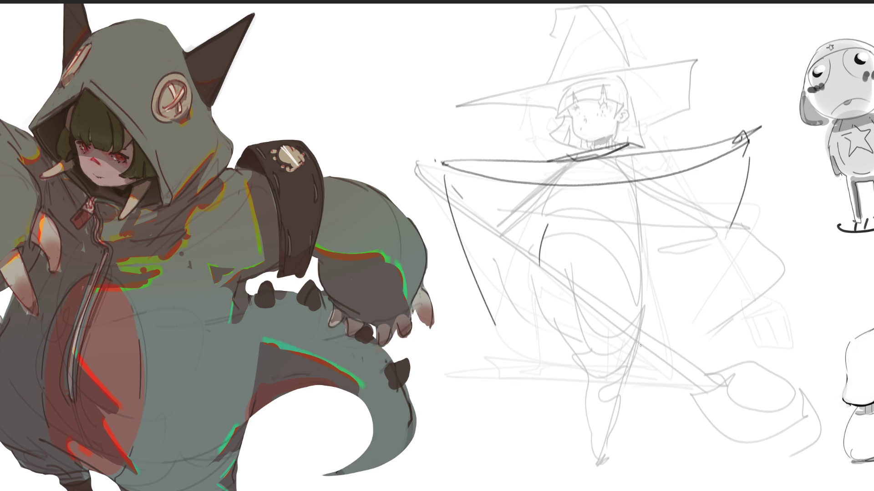
pyautogui.moveTo(555, 184)
pyautogui.mouseDown()
pyautogui.moveTo(553, 204)
pyautogui.moveTo(602, 214)
pyautogui.mouseUp()
pyautogui.moveTo(629, 185)
pyautogui.mouseDown()
pyautogui.moveTo(618, 226)
pyautogui.moveTo(619, 206)
pyautogui.mouseUp()
pyautogui.moveTo(626, 215)
pyautogui.mouseDown()
pyautogui.moveTo(632, 255)
pyautogui.moveTo(657, 294)
pyautogui.moveTo(651, 331)
pyautogui.mouseUp()
pyautogui.moveTo(557, 287); pyautogui.dragTo(637, 390)
pyautogui.moveTo(661, 354)
pyautogui.mouseDown()
pyautogui.moveTo(608, 426)
pyautogui.moveTo(627, 427)
pyautogui.mouseUp()
pyautogui.moveTo(630, 430); pyautogui.dragTo(627, 490)
pyautogui.moveTo(535, 272); pyautogui.dragTo(593, 461)
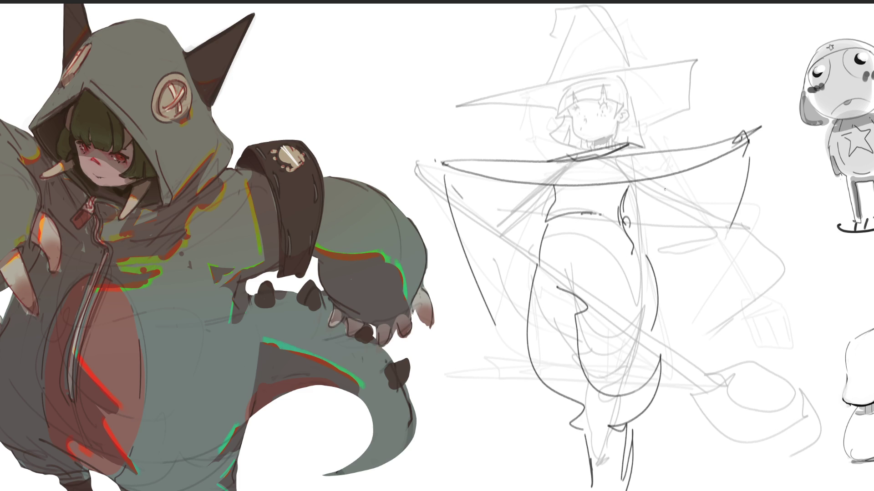
# Add the cloak's diagonal lines, long right edge and hem strokes, undoing a stray tick
pyautogui.moveTo(635, 202); pyautogui.dragTo(677, 209)
pyautogui.moveTo(735, 154); pyautogui.dragTo(689, 211)
pyautogui.moveTo(462, 174); pyautogui.dragTo(517, 199)
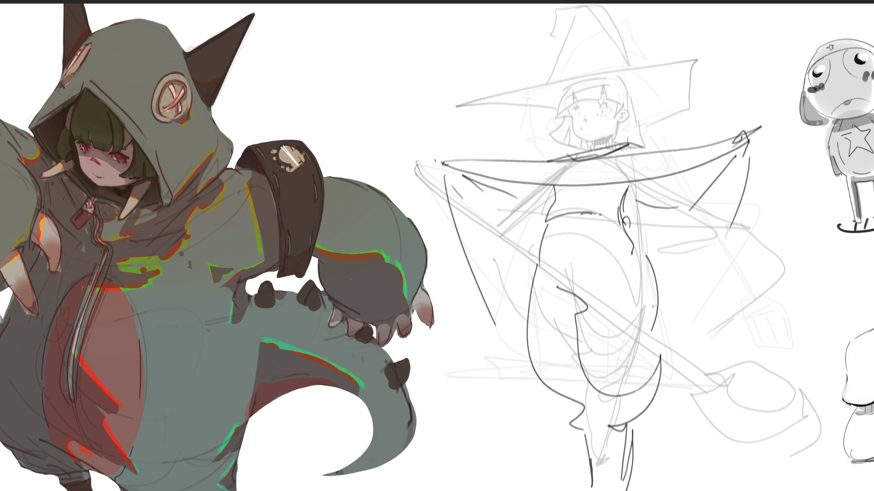
pyautogui.moveTo(762, 166)
pyautogui.mouseDown()
pyautogui.moveTo(721, 367)
pyautogui.moveTo(680, 381)
pyautogui.mouseUp()
pyautogui.moveTo(482, 357); pyautogui.dragTo(518, 380)
pyautogui.moveTo(735, 338)
pyautogui.mouseDown()
pyautogui.moveTo(773, 348)
pyautogui.moveTo(725, 378)
pyautogui.mouseUp()
pyautogui.moveTo(485, 357); pyautogui.dragTo(498, 410)
pyautogui.moveTo(766, 354); pyautogui.dragTo(760, 371)
pyautogui.hotkey('ctrl', 'z')
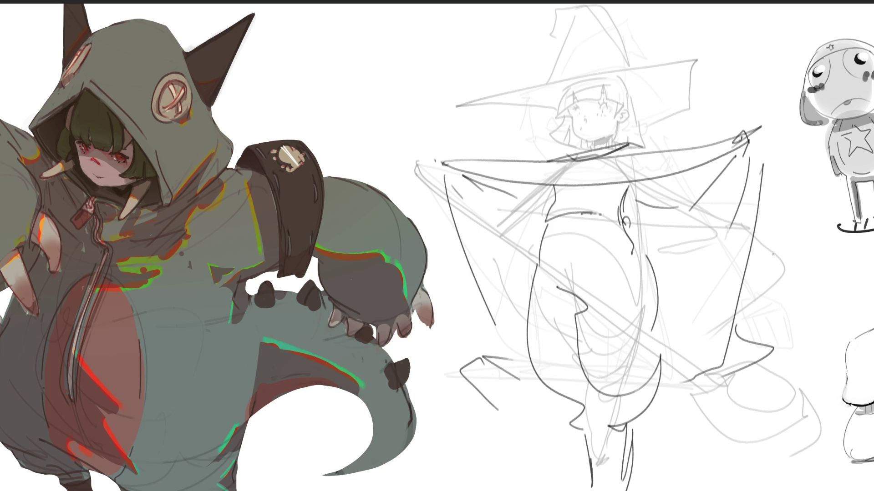
# Draw crossing lines left of the head and the hat's upper-right and long diagonal sides
pyautogui.moveTo(488, 96); pyautogui.dragTo(528, 145)
pyautogui.moveTo(476, 110); pyautogui.dragTo(585, 51)
pyautogui.moveTo(662, 30); pyautogui.dragTo(680, 49)
pyautogui.moveTo(713, 92); pyautogui.dragTo(672, 147)
pyautogui.moveTo(605, 3)
pyautogui.mouseDown()
pyautogui.moveTo(556, 63)
pyautogui.moveTo(625, 22)
pyautogui.mouseUp()
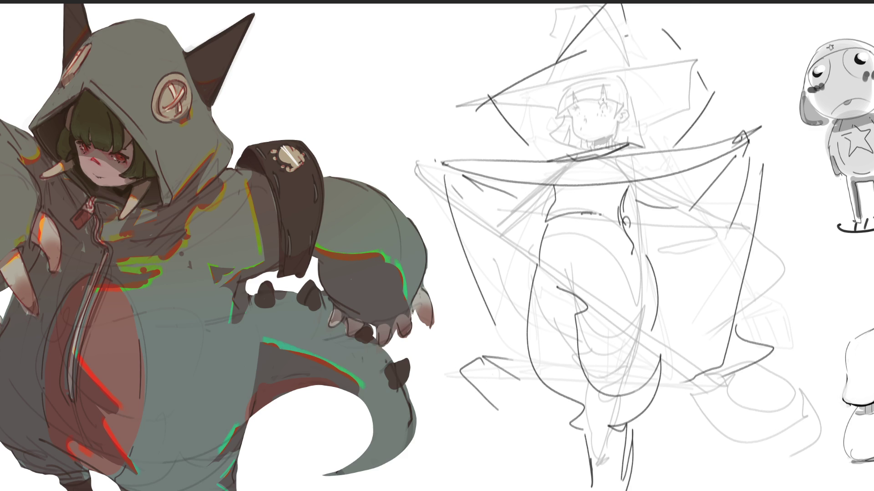
# Draw the witch's closed eyes and nose, shade under the chin, and add the collar line
pyautogui.moveTo(598, 108)
pyautogui.mouseDown()
pyautogui.moveTo(612, 104)
pyautogui.moveTo(610, 111)
pyautogui.mouseUp()
pyautogui.hotkey('ctrl', 'z')
pyautogui.hotkey('ctrl', 'z')
pyautogui.hotkey('ctrl', 'z')
pyautogui.moveTo(598, 108); pyautogui.dragTo(609, 108)
pyautogui.moveTo(571, 118)
pyautogui.mouseDown()
pyautogui.moveTo(588, 145)
pyautogui.moveTo(610, 144)
pyautogui.mouseUp()
pyautogui.moveTo(598, 94); pyautogui.dragTo(579, 113)
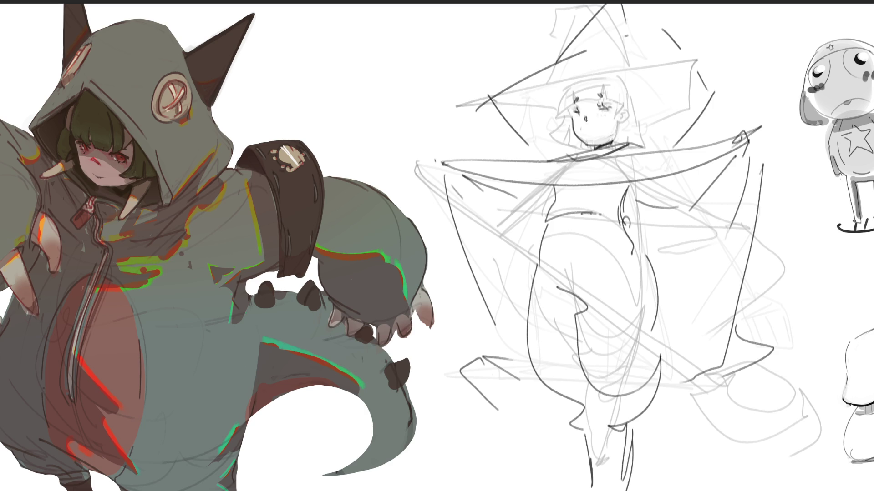
pyautogui.moveTo(590, 113); pyautogui.dragTo(586, 121)
pyautogui.moveTo(602, 112); pyautogui.dragTo(608, 116)
pyautogui.moveTo(587, 145)
pyautogui.mouseDown()
pyautogui.moveTo(609, 139)
pyautogui.moveTo(601, 143)
pyautogui.mouseUp()
# Outline the top and left of the head, an ear on the right, and hair around the face
pyautogui.moveTo(575, 86)
pyautogui.mouseDown()
pyautogui.moveTo(586, 80)
pyautogui.moveTo(627, 109)
pyautogui.mouseUp()
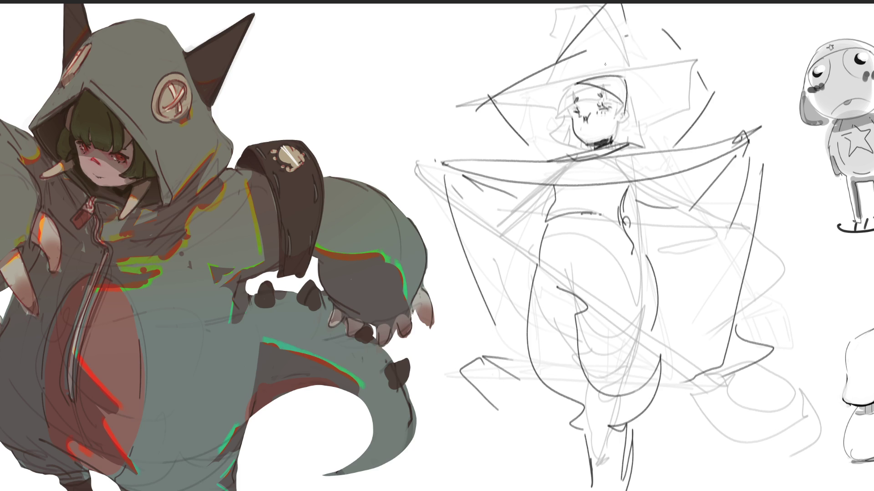
pyautogui.moveTo(577, 84); pyautogui.dragTo(566, 115)
pyautogui.moveTo(625, 108)
pyautogui.mouseDown()
pyautogui.moveTo(621, 124)
pyautogui.moveTo(570, 123)
pyautogui.mouseUp()
pyautogui.moveTo(629, 83)
pyautogui.mouseDown()
pyautogui.moveTo(666, 129)
pyautogui.moveTo(635, 146)
pyautogui.mouseUp()
pyautogui.moveTo(562, 127)
pyautogui.mouseDown()
pyautogui.moveTo(574, 151)
pyautogui.moveTo(587, 148)
pyautogui.mouseUp()
# Redraw the pointed hat outline and hat band, add hair strands, and begin hatching the left cloak
pyautogui.moveTo(487, 104)
pyautogui.mouseDown()
pyautogui.moveTo(666, 23)
pyautogui.moveTo(704, 98)
pyautogui.mouseUp()
pyautogui.moveTo(569, 80); pyautogui.dragTo(673, 76)
pyautogui.hotkey('ctrl', 'z')
pyautogui.moveTo(578, 80)
pyautogui.mouseDown()
pyautogui.moveTo(652, 73)
pyautogui.moveTo(642, 93)
pyautogui.mouseUp()
pyautogui.moveTo(563, 95); pyautogui.dragTo(562, 117)
pyautogui.moveTo(561, 110); pyautogui.dragTo(567, 119)
pyautogui.moveTo(641, 92); pyautogui.dragTo(637, 105)
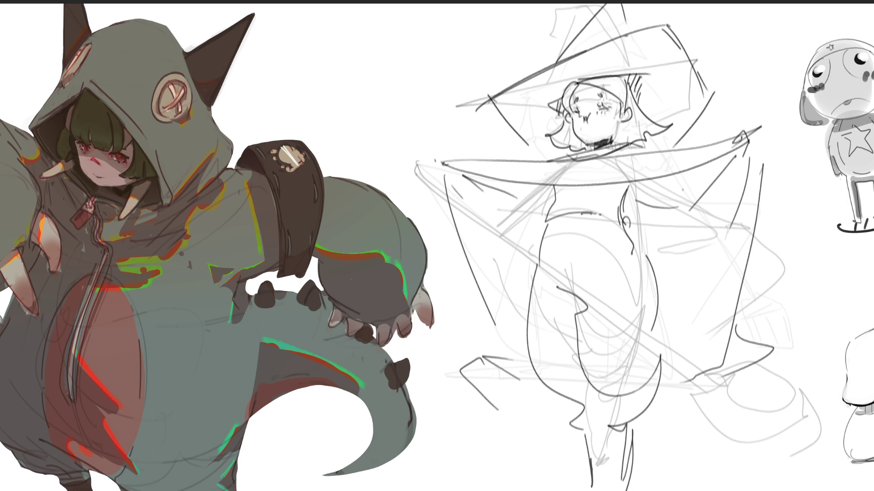
pyautogui.moveTo(473, 167)
pyautogui.mouseDown()
pyautogui.moveTo(442, 216)
pyautogui.moveTo(453, 245)
pyautogui.mouseUp()
# Hatch both sides of the cloak with diagonal strokes down to the lower hem
pyautogui.moveTo(514, 179); pyautogui.dragTo(462, 267)
pyautogui.moveTo(543, 182); pyautogui.dragTo(479, 308)
pyautogui.moveTo(544, 227); pyautogui.dragTo(495, 337)
pyautogui.moveTo(663, 177); pyautogui.dragTo(654, 191)
pyautogui.moveTo(692, 169); pyautogui.dragTo(641, 235)
pyautogui.moveTo(691, 199); pyautogui.dragTo(645, 266)
pyautogui.moveTo(749, 166); pyautogui.dragTo(647, 293)
pyautogui.moveTo(741, 206); pyautogui.dragTo(660, 321)
pyautogui.moveTo(744, 258); pyautogui.dragTo(667, 361)
pyautogui.moveTo(742, 312); pyautogui.dragTo(670, 395)
pyautogui.moveTo(750, 351); pyautogui.dragTo(680, 421)
pyautogui.moveTo(517, 381); pyautogui.dragTo(510, 394)
pyautogui.moveTo(513, 399); pyautogui.dragTo(505, 405)
# Hatch the hat with diagonal strokes on both sides of the face
pyautogui.moveTo(519, 84); pyautogui.dragTo(498, 120)
pyautogui.moveTo(546, 66); pyautogui.dragTo(515, 136)
pyautogui.moveTo(572, 62); pyautogui.dragTo(531, 149)
pyautogui.moveTo(605, 47); pyautogui.dragTo(586, 83)
pyautogui.moveTo(648, 34)
pyautogui.mouseDown()
pyautogui.moveTo(620, 76)
pyautogui.moveTo(645, 73)
pyautogui.mouseUp()
pyautogui.moveTo(686, 53); pyautogui.dragTo(652, 104)
pyautogui.moveTo(699, 70); pyautogui.dragTo(667, 109)
pyautogui.moveTo(669, 107); pyautogui.dragTo(650, 135)
pyautogui.moveTo(700, 94); pyautogui.dragTo(669, 136)
pyautogui.moveTo(696, 127); pyautogui.dragTo(688, 138)
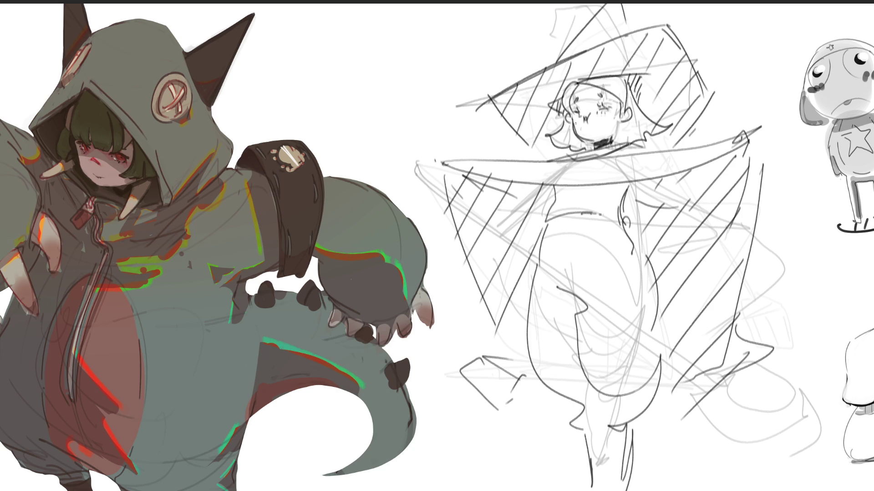
# Touch up the collar and redraw the top outline of the hair
pyautogui.moveTo(584, 143)
pyautogui.mouseDown()
pyautogui.moveTo(614, 130)
pyautogui.moveTo(619, 145)
pyautogui.moveTo(627, 143)
pyautogui.moveTo(583, 150)
pyautogui.mouseUp()
pyautogui.moveTo(588, 142); pyautogui.dragTo(589, 155)
pyautogui.moveTo(578, 79)
pyautogui.mouseDown()
pyautogui.moveTo(626, 74)
pyautogui.moveTo(630, 91)
pyautogui.mouseUp()
pyautogui.hotkey('ctrl', 'z')
pyautogui.hotkey('ctrl', 'z')
pyautogui.moveTo(571, 84); pyautogui.dragTo(583, 80)
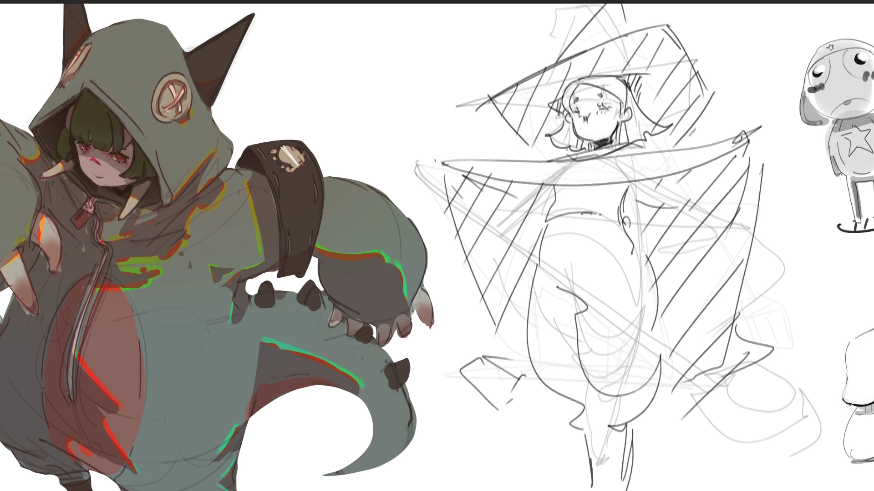
# Draw a curved belt with a round buckle, a chest line and a stronger body outline
pyautogui.moveTo(548, 226); pyautogui.dragTo(617, 215)
pyautogui.hotkey('ctrl', 'z')
pyautogui.moveTo(545, 224)
pyautogui.mouseDown()
pyautogui.moveTo(630, 216)
pyautogui.moveTo(646, 257)
pyautogui.mouseUp()
pyautogui.moveTo(635, 221)
pyautogui.mouseDown()
pyautogui.moveTo(668, 241)
pyautogui.moveTo(650, 261)
pyautogui.mouseUp()
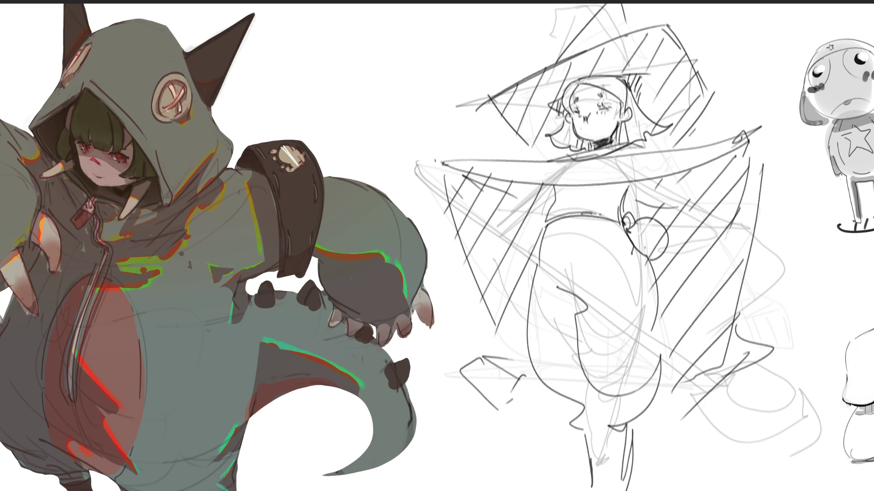
pyautogui.moveTo(610, 226); pyautogui.dragTo(624, 228)
pyautogui.moveTo(548, 226)
pyautogui.mouseDown()
pyautogui.moveTo(544, 240)
pyautogui.moveTo(574, 301)
pyautogui.mouseUp()
pyautogui.moveTo(556, 198)
pyautogui.mouseDown()
pyautogui.moveTo(619, 192)
pyautogui.moveTo(657, 204)
pyautogui.mouseUp()
pyautogui.hotkey('ctrl', 'z')
pyautogui.hotkey('ctrl', 'z')
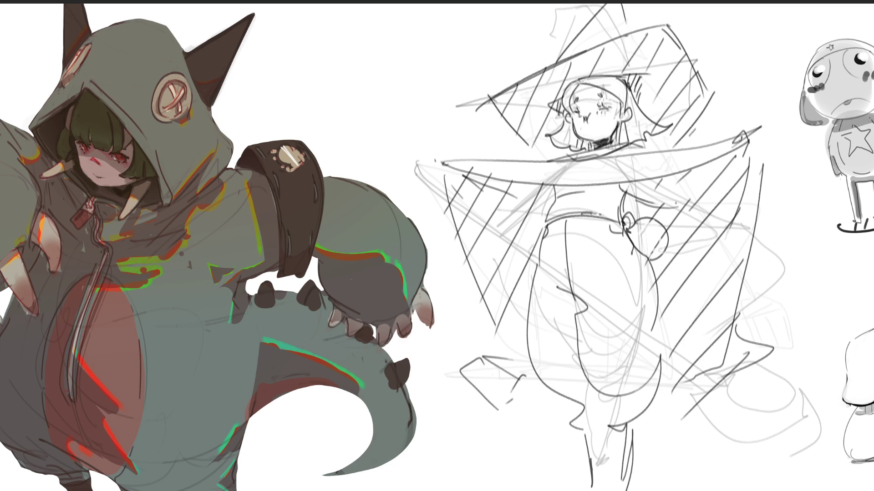
pyautogui.moveTo(473, 176)
pyautogui.mouseDown()
pyautogui.moveTo(521, 208)
pyautogui.moveTo(558, 190)
pyautogui.mouseUp()
pyautogui.hotkey('ctrl', 'z')
pyautogui.moveTo(572, 313); pyautogui.dragTo(578, 326)
pyautogui.moveTo(565, 294); pyautogui.dragTo(572, 321)
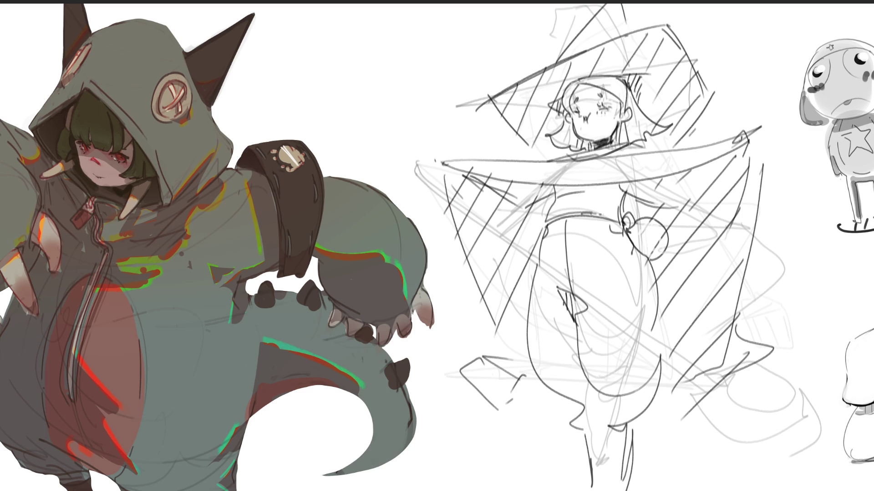
# Sketch the lower body and draw the witch's two legs down to the bottom
pyautogui.moveTo(545, 394)
pyautogui.mouseDown()
pyautogui.moveTo(587, 434)
pyautogui.moveTo(564, 435)
pyautogui.moveTo(581, 486)
pyautogui.mouseUp()
pyautogui.moveTo(574, 434); pyautogui.dragTo(581, 490)
pyautogui.moveTo(576, 435)
pyautogui.mouseDown()
pyautogui.moveTo(597, 455)
pyautogui.moveTo(598, 490)
pyautogui.mouseUp()
pyautogui.moveTo(605, 432)
pyautogui.mouseDown()
pyautogui.moveTo(611, 439)
pyautogui.moveTo(635, 426)
pyautogui.mouseUp()
pyautogui.moveTo(629, 446); pyautogui.dragTo(620, 490)
pyautogui.moveTo(637, 430); pyautogui.dragTo(625, 490)
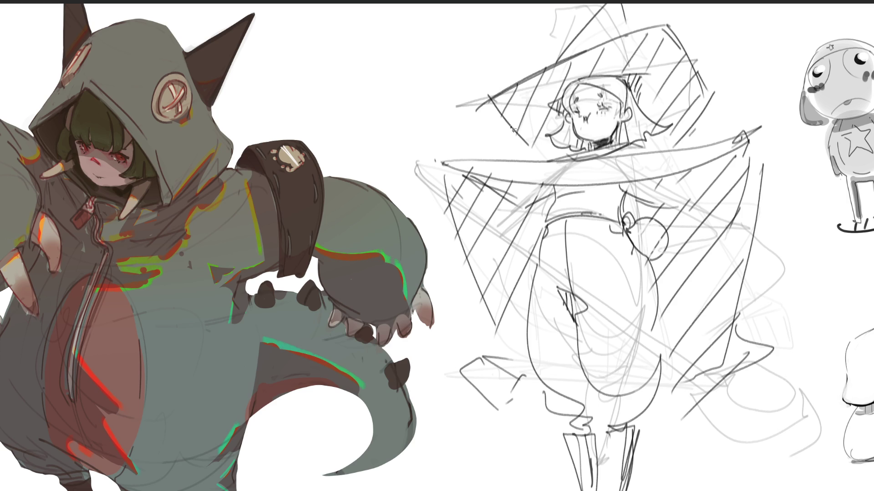
# Extend the hat brim line and begin lasso-selecting the hat and cloak outline
pyautogui.moveTo(666, 23); pyautogui.dragTo(612, 42)
pyautogui.moveTo(496, 99)
pyautogui.mouseDown()
pyautogui.moveTo(553, 166)
pyautogui.moveTo(678, 145)
pyautogui.moveTo(710, 64)
pyautogui.moveTo(665, 22)
pyautogui.mouseUp()
pyautogui.moveTo(455, 167)
pyautogui.mouseDown()
pyautogui.moveTo(496, 338)
pyautogui.moveTo(553, 394)
pyautogui.moveTo(551, 412)
pyautogui.moveTo(585, 484)
pyautogui.moveTo(634, 460)
pyautogui.moveTo(636, 427)
pyautogui.moveTo(616, 425)
pyautogui.moveTo(714, 380)
pyautogui.moveTo(746, 344)
pyautogui.moveTo(769, 130)
pyautogui.moveTo(728, 157)
pyautogui.moveTo(523, 191)
pyautogui.moveTo(433, 180)
pyautogui.mouseUp()
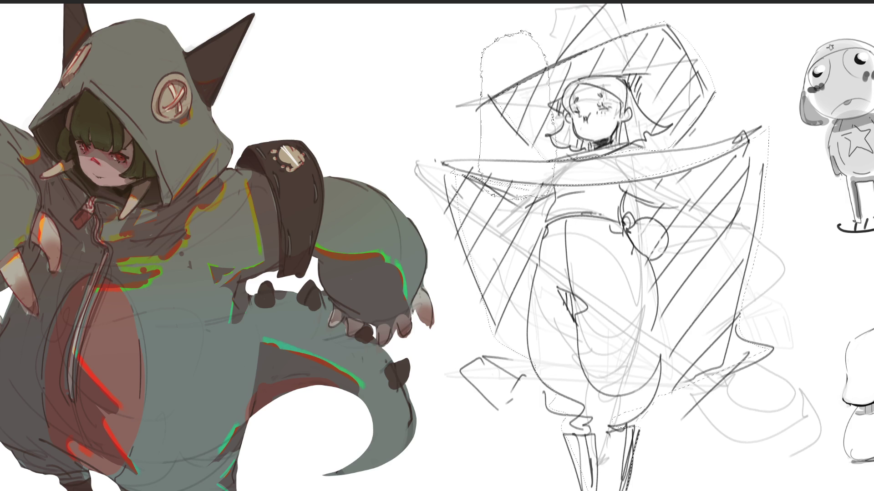
# Paint grey inside the hat-and-cloak selection with a large brush, deselect, and add a torso line
pyautogui.press('b')
pyautogui.moveTo(523, 101)
pyautogui.mouseDown()
pyautogui.moveTo(637, 91)
pyautogui.moveTo(814, 255)
pyautogui.moveTo(806, 410)
pyautogui.moveTo(689, 490)
pyautogui.mouseUp()
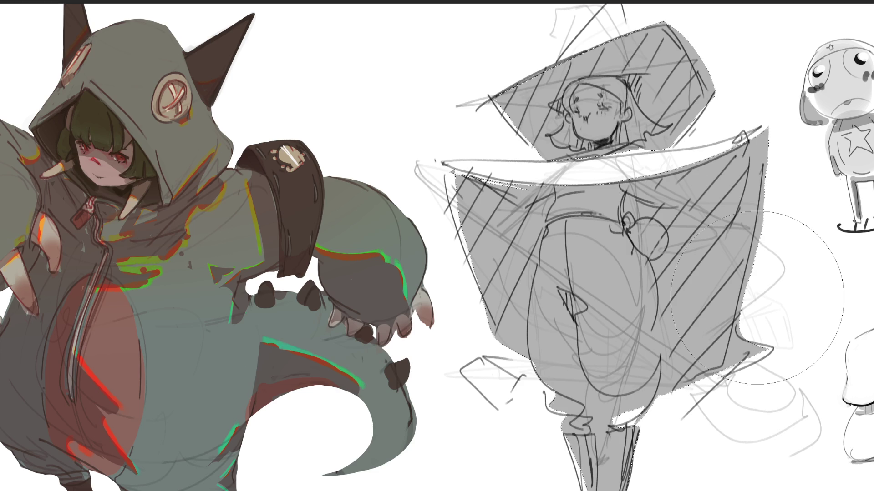
pyautogui.hotkey('ctrl', 'd')
pyautogui.moveTo(646, 181); pyautogui.dragTo(638, 211)
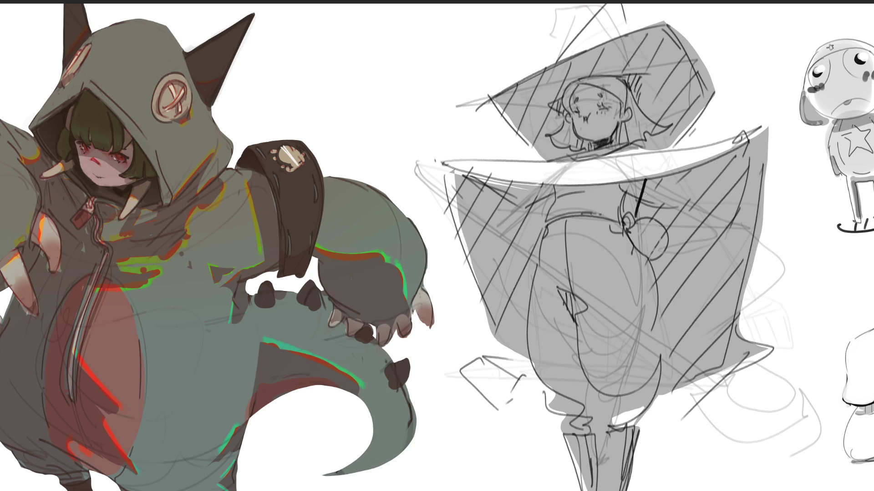
# Draw the horizontal broom handle on both sides of the body, beside a short torso line
pyautogui.moveTo(548, 185); pyautogui.dragTo(550, 203)
pyautogui.moveTo(660, 329); pyautogui.dragTo(721, 318)
pyautogui.moveTo(528, 324)
pyautogui.mouseDown()
pyautogui.moveTo(431, 336)
pyautogui.moveTo(522, 335)
pyautogui.mouseUp()
pyautogui.moveTo(657, 338)
pyautogui.mouseDown()
pyautogui.moveTo(774, 314)
pyautogui.moveTo(871, 273)
pyautogui.moveTo(788, 342)
pyautogui.mouseUp()
# Draw the broom head on the right and reinforce the handle's edges and left end
pyautogui.moveTo(791, 285)
pyautogui.mouseDown()
pyautogui.moveTo(792, 340)
pyautogui.moveTo(804, 345)
pyautogui.mouseUp()
pyautogui.moveTo(801, 306)
pyautogui.mouseDown()
pyautogui.moveTo(863, 304)
pyautogui.moveTo(869, 320)
pyautogui.mouseUp()
pyautogui.moveTo(858, 279); pyautogui.dragTo(872, 274)
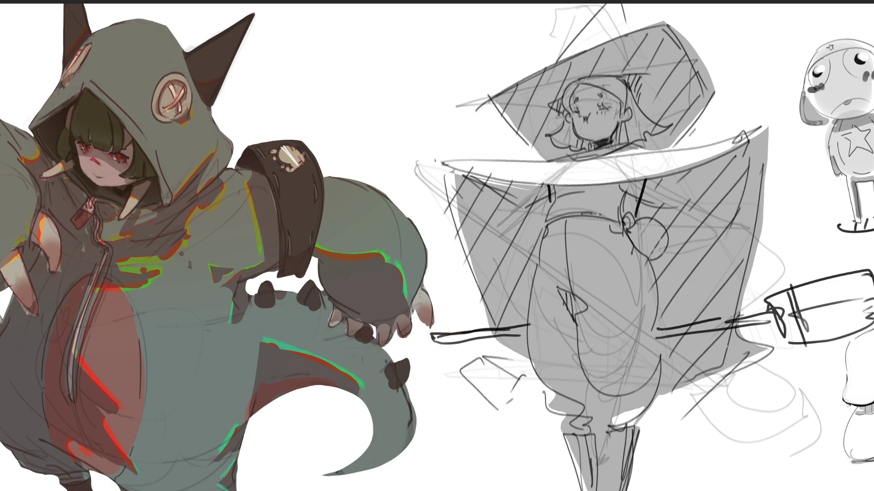
pyautogui.moveTo(660, 328)
pyautogui.mouseDown()
pyautogui.moveTo(741, 313)
pyautogui.moveTo(734, 322)
pyautogui.moveTo(751, 311)
pyautogui.moveTo(747, 386)
pyautogui.moveTo(670, 381)
pyautogui.mouseUp()
pyautogui.moveTo(750, 334); pyautogui.dragTo(748, 372)
pyautogui.moveTo(485, 313)
pyautogui.mouseDown()
pyautogui.moveTo(528, 325)
pyautogui.moveTo(542, 384)
pyautogui.mouseUp()
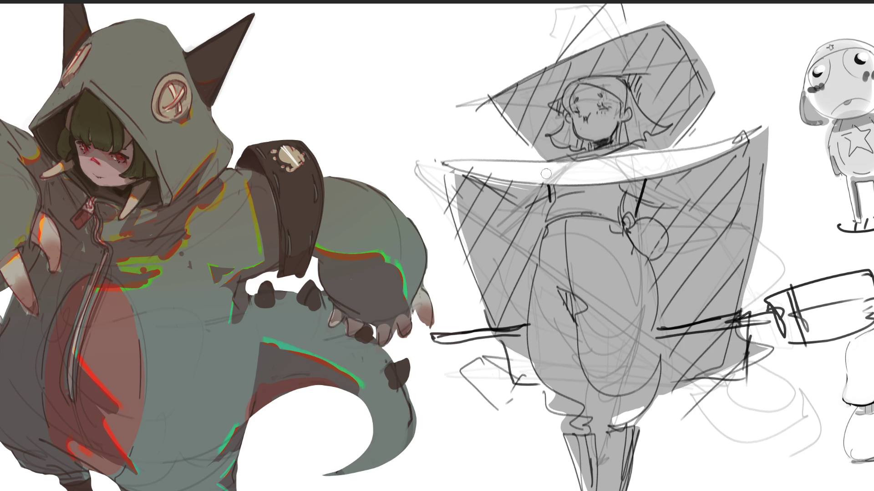
pyautogui.press(']')
# Paint the hat brim band white, dot two eyes and a mouth, and erase a stray torso line
pyautogui.moveTo(563, 170); pyautogui.dragTo(670, 171)
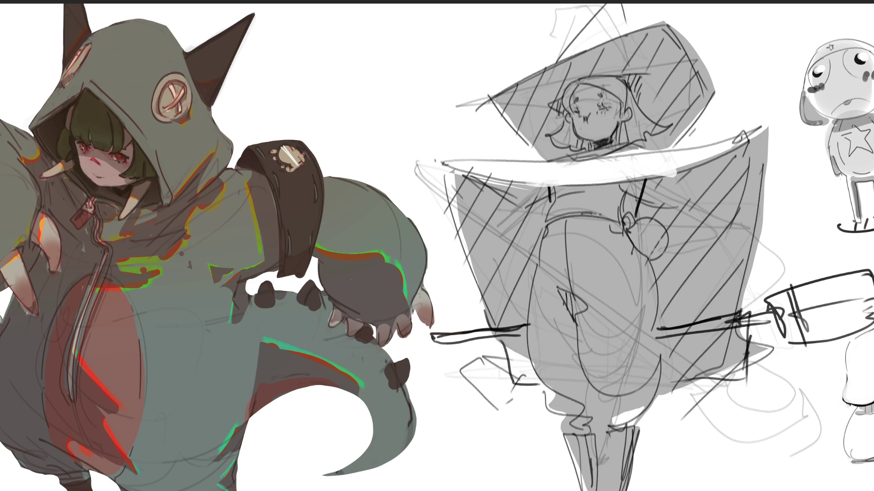
pyautogui.click(577, 112)
pyautogui.moveTo(585, 120); pyautogui.dragTo(585, 125)
pyautogui.click(576, 100)
pyautogui.moveTo(561, 89); pyautogui.dragTo(559, 108)
pyautogui.moveTo(627, 81)
pyautogui.mouseDown()
pyautogui.moveTo(631, 95)
pyautogui.moveTo(637, 91)
pyautogui.mouseUp()
pyautogui.hotkey('ctrl', 'z')
pyautogui.hotkey('ctrl', 'z')
pyautogui.moveTo(632, 187)
pyautogui.mouseDown()
pyautogui.moveTo(636, 201)
pyautogui.moveTo(634, 190)
pyautogui.mouseUp()
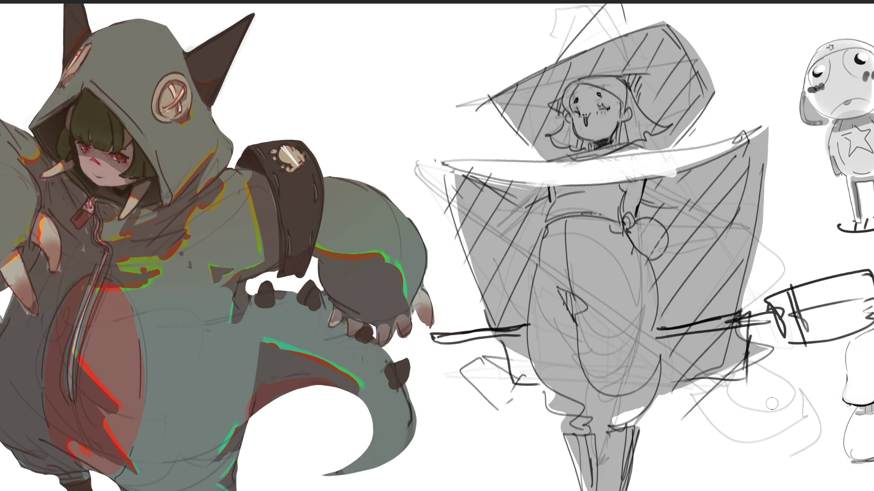
# Try dark grey fills on the torso triangle and the circle's lower edge, then undo both
pyautogui.moveTo(563, 293); pyautogui.dragTo(573, 314)
pyautogui.hotkey('ctrl', 'z')
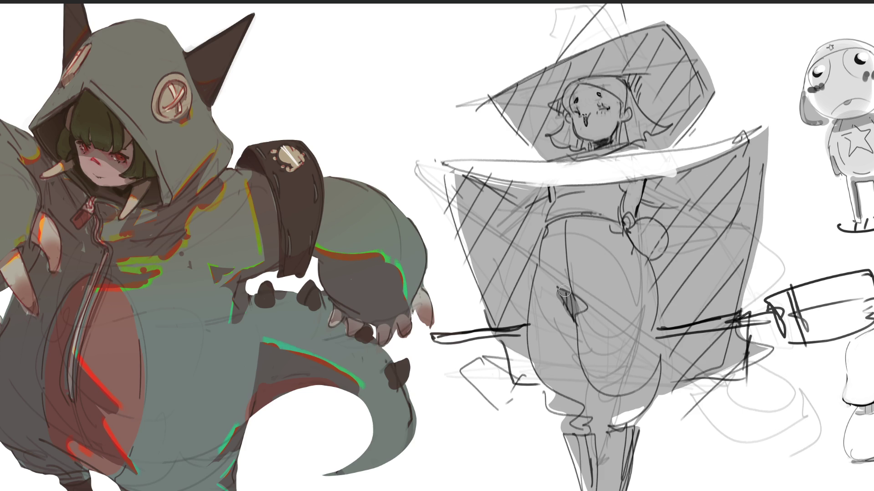
pyautogui.moveTo(630, 233)
pyautogui.mouseDown()
pyautogui.moveTo(665, 255)
pyautogui.moveTo(655, 261)
pyautogui.moveTo(661, 248)
pyautogui.moveTo(648, 259)
pyautogui.moveTo(629, 234)
pyautogui.mouseUp()
pyautogui.hotkey('ctrl', 'z')
# Shade the straps, the collar underside and the left collar edge and fold in dark grey
pyautogui.moveTo(629, 197); pyautogui.dragTo(627, 211)
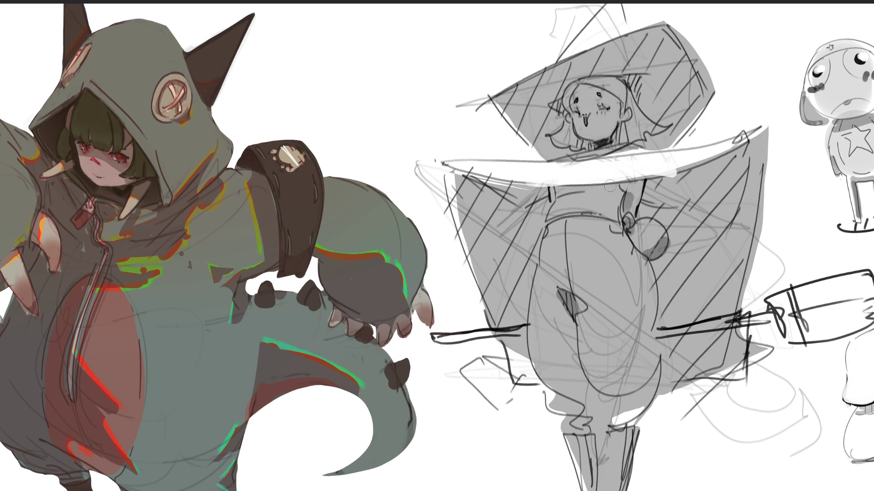
pyautogui.moveTo(558, 191); pyautogui.dragTo(607, 184)
pyautogui.moveTo(475, 177); pyautogui.dragTo(532, 196)
pyautogui.moveTo(548, 191); pyautogui.dragTo(542, 225)
pyautogui.moveTo(651, 182)
pyautogui.mouseDown()
pyautogui.moveTo(644, 223)
pyautogui.moveTo(753, 145)
pyautogui.mouseUp()
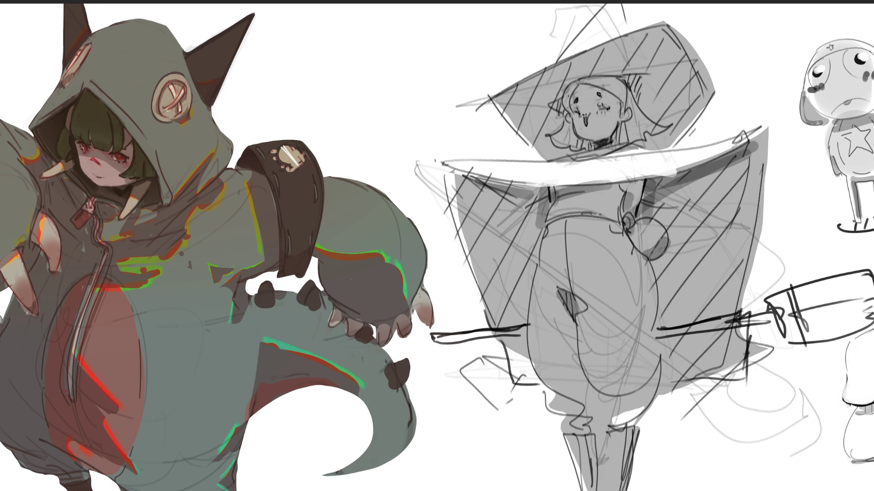
# Shade both sides of the hood and the witch's lower body
pyautogui.moveTo(565, 88); pyautogui.dragTo(551, 121)
pyautogui.moveTo(630, 72); pyautogui.dragTo(653, 108)
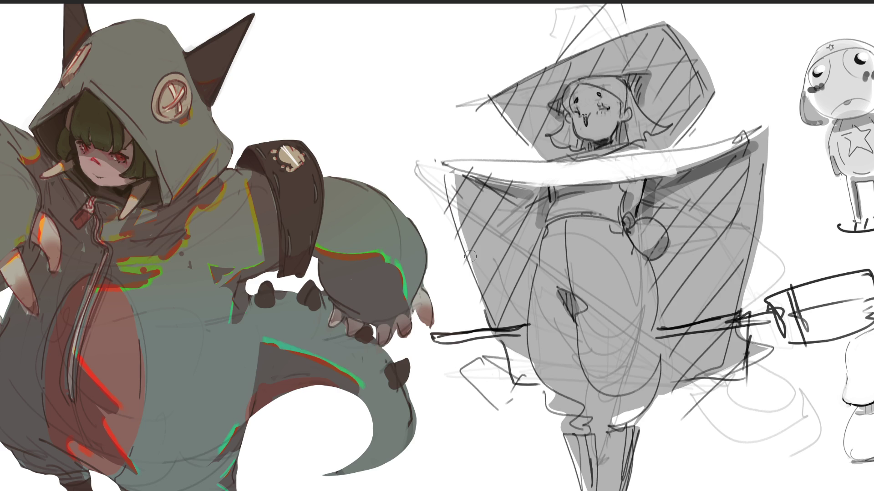
pyautogui.click(552, 383)
pyautogui.moveTo(621, 393); pyautogui.dragTo(603, 404)
pyautogui.moveTo(648, 380); pyautogui.dragTo(599, 407)
pyautogui.moveTo(583, 401)
pyautogui.mouseDown()
pyautogui.moveTo(563, 408)
pyautogui.moveTo(637, 427)
pyautogui.moveTo(582, 473)
pyautogui.moveTo(601, 489)
pyautogui.moveTo(633, 430)
pyautogui.mouseUp()
# Shade the broom handle on both sides, hatch blush on the right cheek, and mark the hat
pyautogui.moveTo(659, 329); pyautogui.dragTo(737, 313)
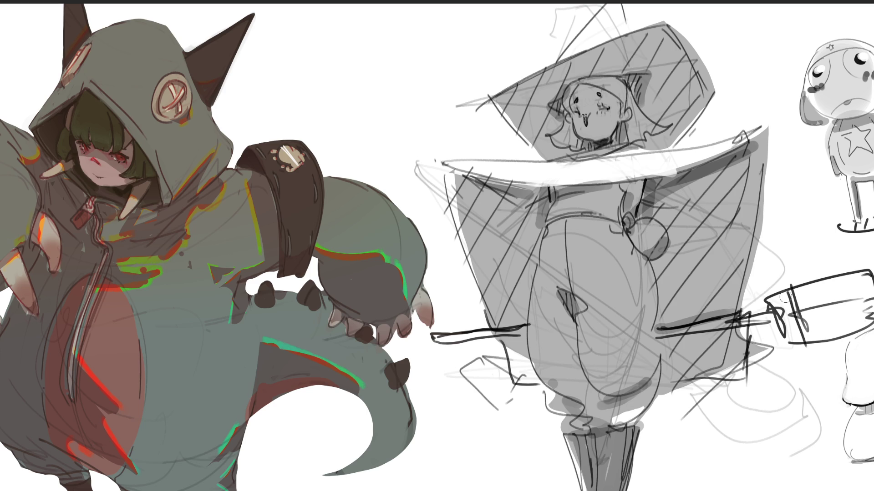
pyautogui.moveTo(488, 341)
pyautogui.mouseDown()
pyautogui.moveTo(476, 341)
pyautogui.moveTo(537, 337)
pyautogui.mouseUp()
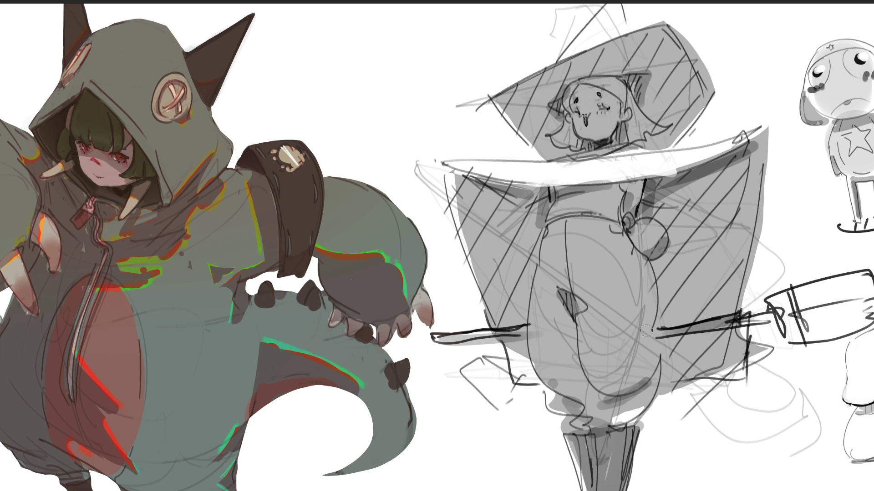
pyautogui.moveTo(602, 115)
pyautogui.mouseDown()
pyautogui.moveTo(610, 112)
pyautogui.moveTo(568, 122)
pyautogui.mouseUp()
pyautogui.moveTo(640, 78); pyautogui.dragTo(638, 81)
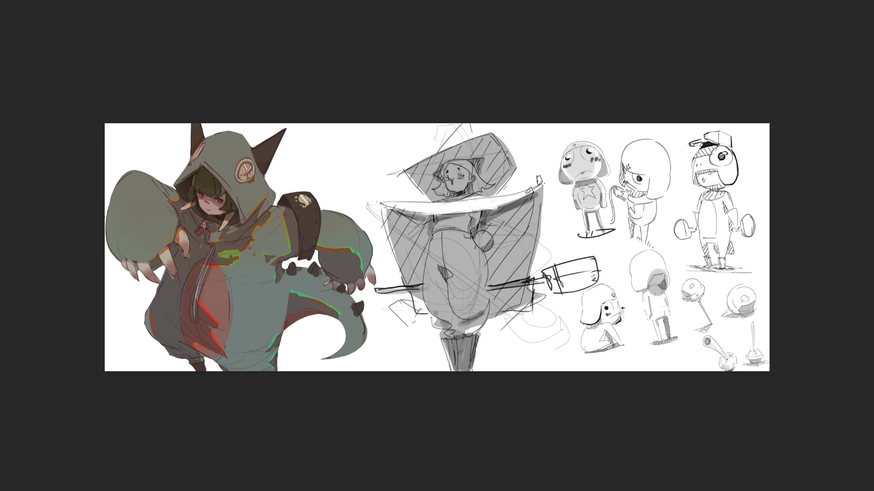
# Add diagonal pen lines near the hand and at the hat brim's left end, undoing one stroke
pyautogui.moveTo(537, 172)
pyautogui.mouseDown()
pyautogui.moveTo(533, 150)
pyautogui.moveTo(523, 172)
pyautogui.moveTo(556, 164)
pyautogui.moveTo(519, 162)
pyautogui.moveTo(538, 177)
pyautogui.mouseUp()
pyautogui.hotkey('ctrl', 'z')
pyautogui.hotkey('ctrl', 'z')
pyautogui.hotkey('ctrl', 'z')
pyautogui.moveTo(519, 164); pyautogui.dragTo(541, 184)
pyautogui.moveTo(404, 184); pyautogui.dragTo(380, 203)
# Handwrite 'BRB' in the blank space above the drawing
pyautogui.moveTo(313, 127); pyautogui.dragTo(314, 163)
pyautogui.moveTo(339, 134); pyautogui.dragTo(357, 159)
pyautogui.moveTo(357, 132); pyautogui.dragTo(364, 163)
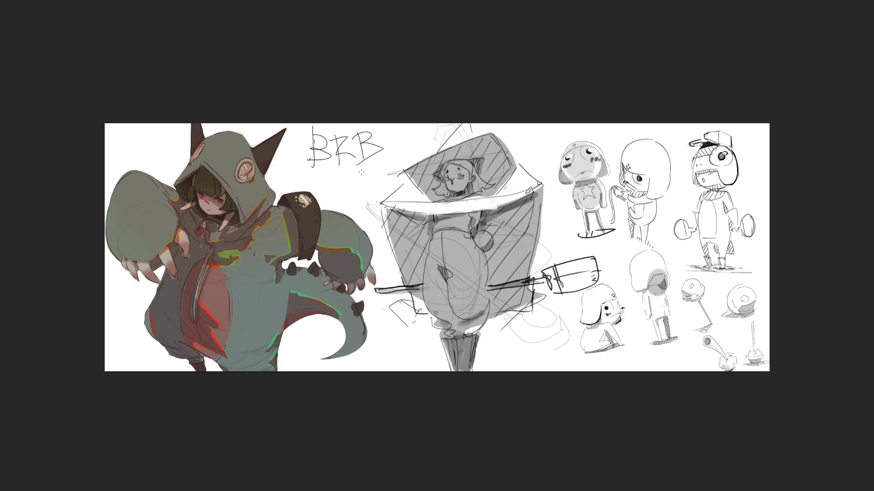
# Undo the trial speech bubble and all BRB strokes, leaving the space beside the dinosaur blank
pyautogui.moveTo(407, 133)
pyautogui.mouseDown()
pyautogui.moveTo(362, 180)
pyautogui.moveTo(402, 106)
pyautogui.mouseUp()
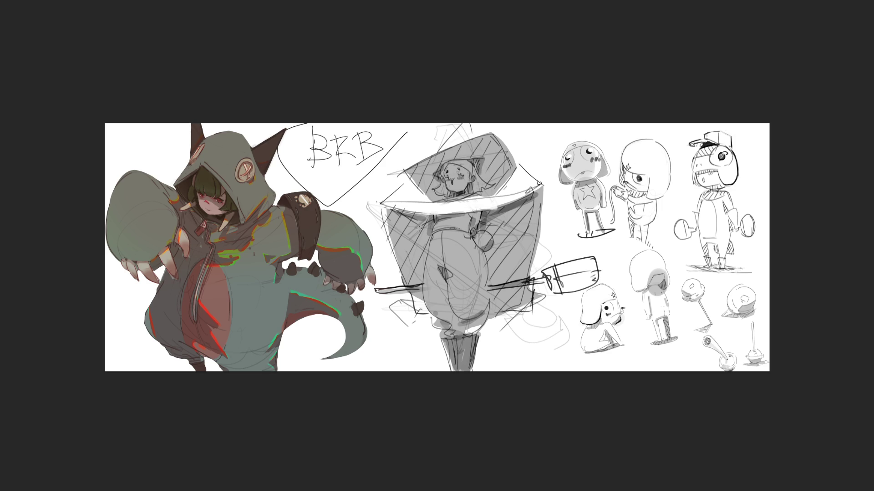
pyautogui.hotkey('ctrl', 'z')
pyautogui.hotkey('ctrl', 'z')
pyautogui.hotkey('ctrl', 'z')
pyautogui.hotkey('ctrl', 'z')
pyautogui.hotkey('ctrl', 'z')
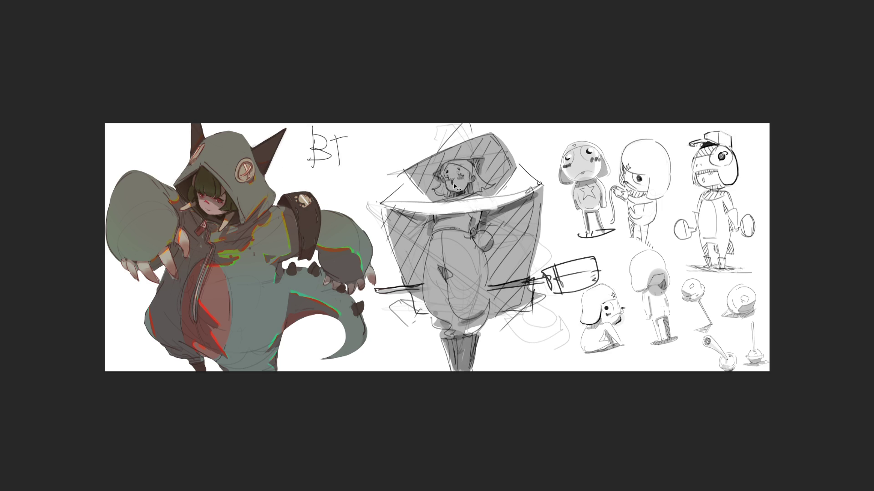
pyautogui.hotkey('ctrl', 'z')
pyautogui.hotkey('ctrl', 'z')
pyautogui.hotkey('ctrl', 'z')
pyautogui.hotkey('ctrl', '+')
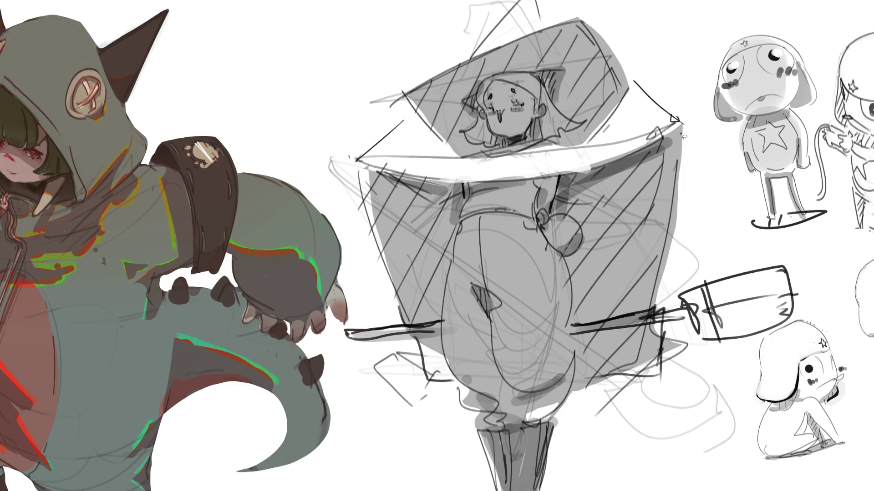
# Lasso the hat brim and trousers, fill them dark grey, then darken the lower leg
pyautogui.moveTo(672, 130)
pyautogui.mouseDown()
pyautogui.moveTo(599, 168)
pyautogui.moveTo(471, 184)
pyautogui.moveTo(364, 159)
pyautogui.moveTo(437, 161)
pyautogui.moveTo(679, 125)
pyautogui.moveTo(476, 59)
pyautogui.moveTo(519, 2)
pyautogui.moveTo(387, 89)
pyautogui.mouseUp()
pyautogui.moveTo(496, 220)
pyautogui.mouseDown()
pyautogui.moveTo(456, 234)
pyautogui.moveTo(448, 287)
pyautogui.moveTo(456, 383)
pyautogui.moveTo(484, 435)
pyautogui.moveTo(546, 428)
pyautogui.moveTo(558, 411)
pyautogui.moveTo(574, 354)
pyautogui.moveTo(562, 257)
pyautogui.moveTo(543, 223)
pyautogui.moveTo(551, 207)
pyautogui.mouseUp()
pyautogui.moveTo(637, 37)
pyautogui.mouseDown()
pyautogui.moveTo(504, 41)
pyautogui.moveTo(514, 364)
pyautogui.mouseUp()
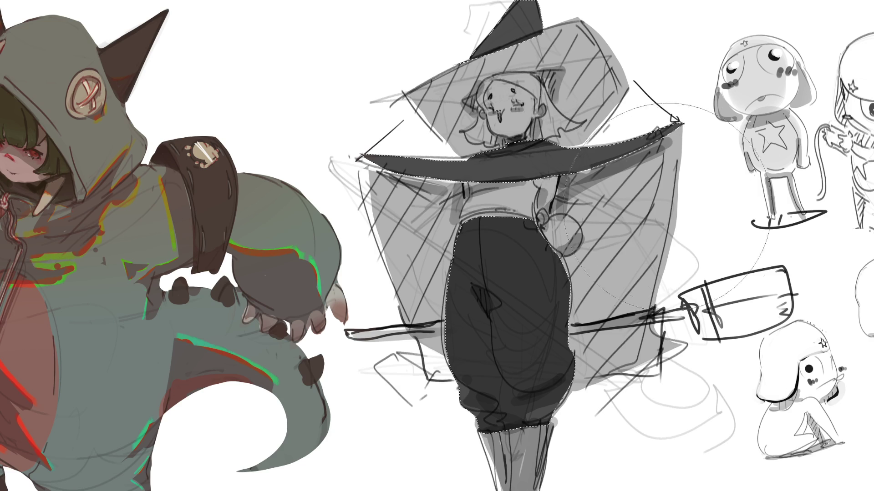
pyautogui.hotkey('ctrl', 'd')
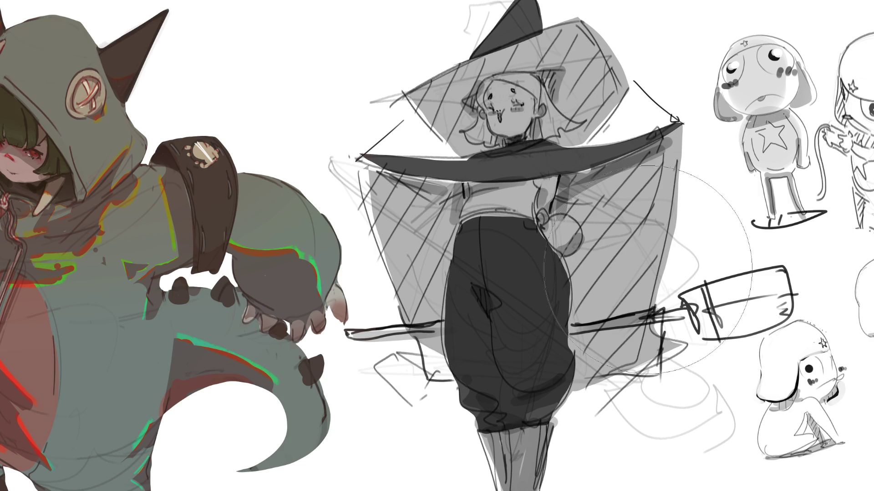
pyautogui.press('e')
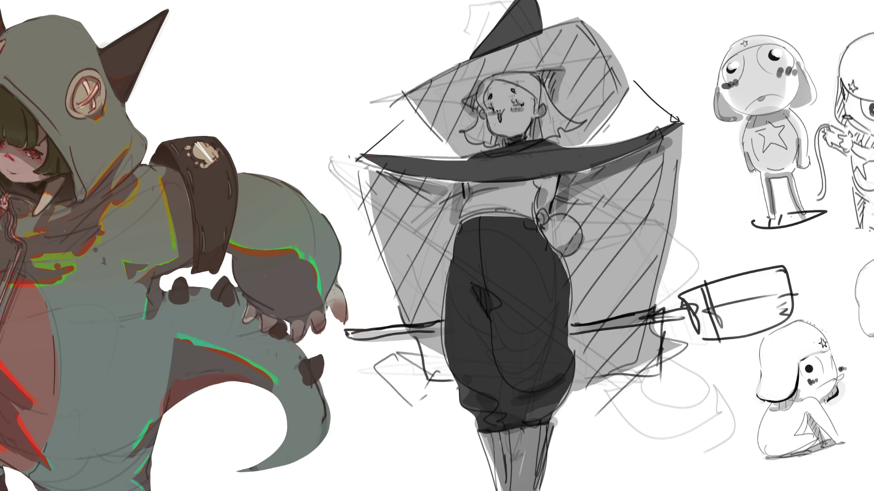
pyautogui.moveTo(502, 455)
pyautogui.mouseDown()
pyautogui.moveTo(504, 439)
pyautogui.moveTo(507, 482)
pyautogui.moveTo(518, 438)
pyautogui.moveTo(528, 478)
pyautogui.moveTo(537, 436)
pyautogui.moveTo(537, 457)
pyautogui.mouseUp()
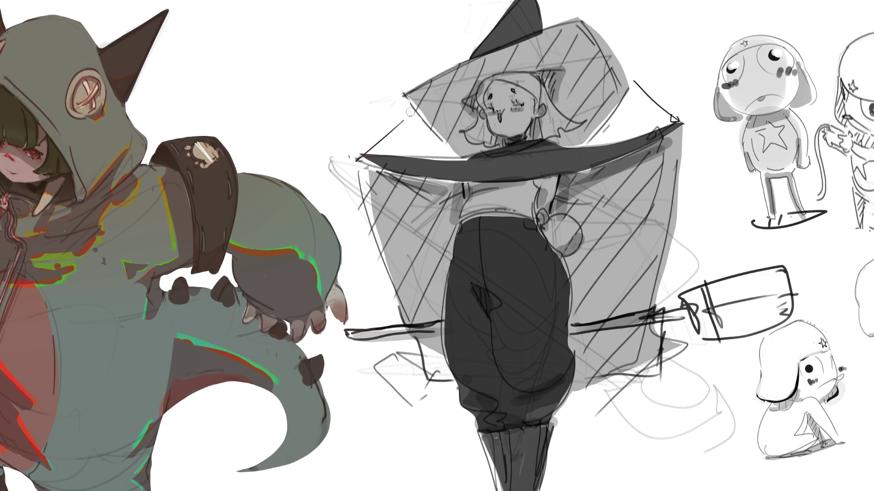
# Erase back the hat's right edge, then draw hip, pouch, waist and trouser-edge lines
pyautogui.moveTo(592, 23); pyautogui.dragTo(624, 73)
pyautogui.moveTo(603, 43)
pyautogui.mouseDown()
pyautogui.moveTo(628, 93)
pyautogui.moveTo(603, 129)
pyautogui.mouseUp()
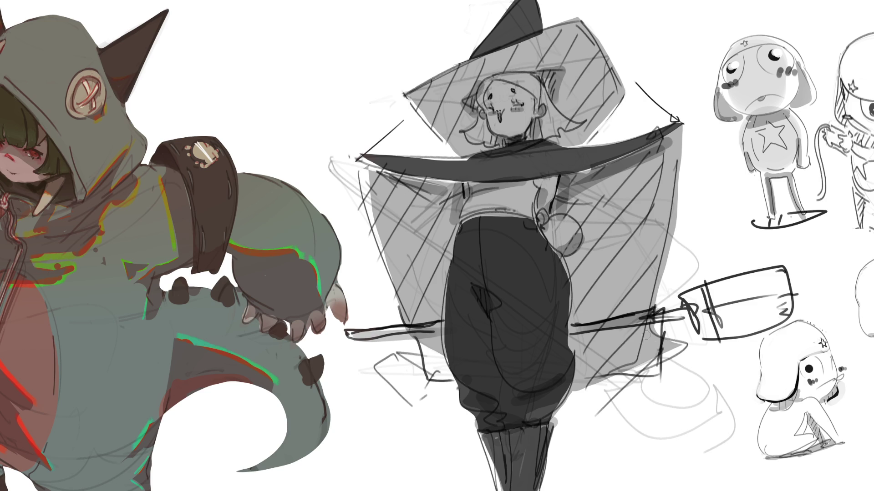
pyautogui.moveTo(538, 221)
pyautogui.mouseDown()
pyautogui.moveTo(567, 261)
pyautogui.moveTo(579, 233)
pyautogui.moveTo(556, 213)
pyautogui.moveTo(581, 234)
pyautogui.mouseUp()
pyautogui.moveTo(547, 207)
pyautogui.mouseDown()
pyautogui.moveTo(540, 221)
pyautogui.moveTo(549, 212)
pyautogui.moveTo(536, 214)
pyautogui.mouseUp()
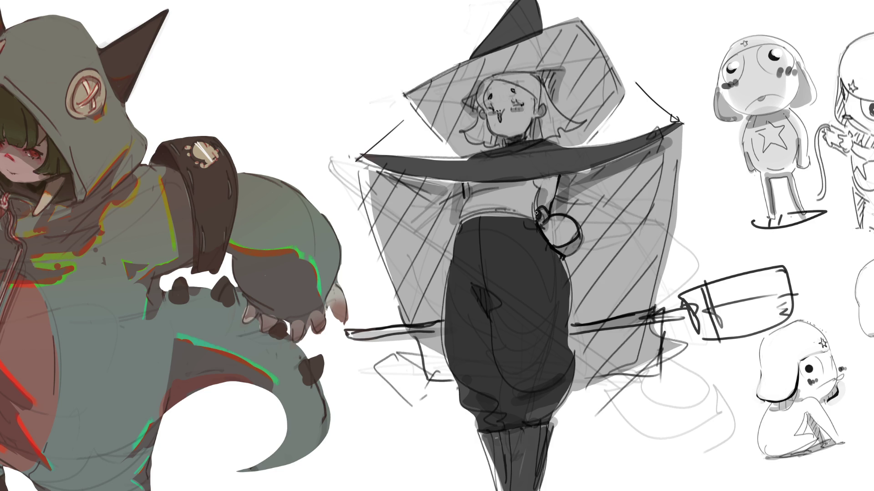
pyautogui.moveTo(540, 185); pyautogui.dragTo(535, 219)
pyautogui.moveTo(472, 194)
pyautogui.mouseDown()
pyautogui.moveTo(453, 255)
pyautogui.moveTo(444, 333)
pyautogui.moveTo(471, 412)
pyautogui.moveTo(491, 433)
pyautogui.moveTo(548, 425)
pyautogui.moveTo(559, 405)
pyautogui.moveTo(573, 364)
pyautogui.moveTo(558, 255)
pyautogui.mouseUp()
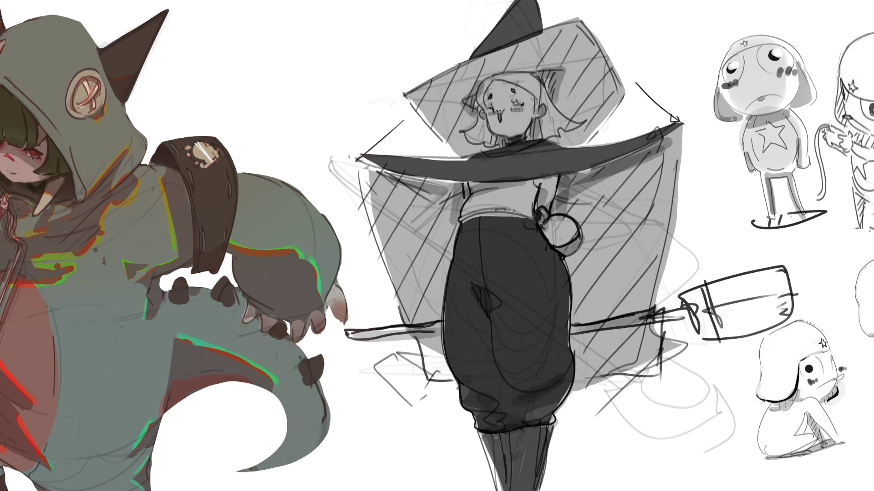
pyautogui.moveTo(559, 264)
pyautogui.mouseDown()
pyautogui.moveTo(567, 365)
pyautogui.moveTo(551, 413)
pyautogui.mouseUp()
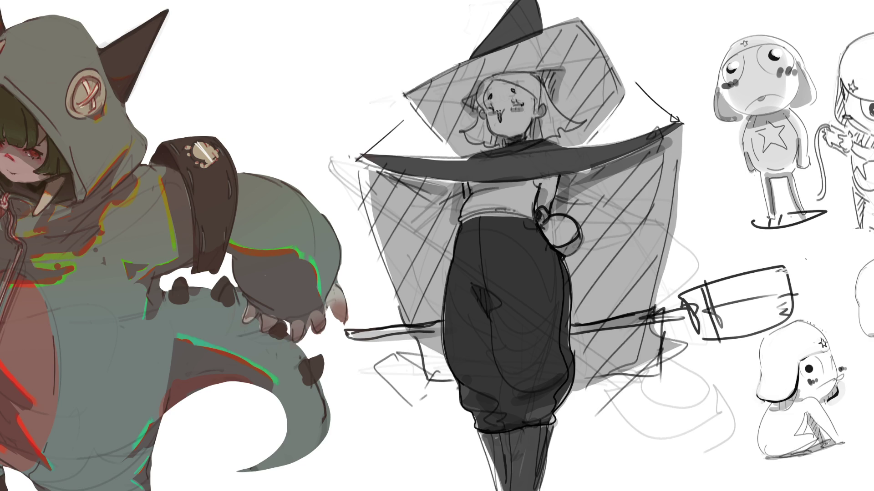
# Outline and hatch the broom's bristle head, closing its left end and reinforcing the handle joint
pyautogui.moveTo(788, 266)
pyautogui.mouseDown()
pyautogui.moveTo(703, 286)
pyautogui.moveTo(711, 297)
pyautogui.moveTo(791, 284)
pyautogui.mouseUp()
pyautogui.moveTo(711, 308)
pyautogui.mouseDown()
pyautogui.moveTo(790, 288)
pyautogui.moveTo(735, 312)
pyautogui.mouseUp()
pyautogui.moveTo(735, 313); pyautogui.dragTo(798, 302)
pyautogui.moveTo(730, 320)
pyautogui.mouseDown()
pyautogui.moveTo(800, 311)
pyautogui.moveTo(786, 321)
pyautogui.mouseUp()
pyautogui.moveTo(688, 300); pyautogui.dragTo(715, 337)
pyautogui.moveTo(704, 288)
pyautogui.mouseDown()
pyautogui.moveTo(689, 316)
pyautogui.moveTo(700, 284)
pyautogui.mouseUp()
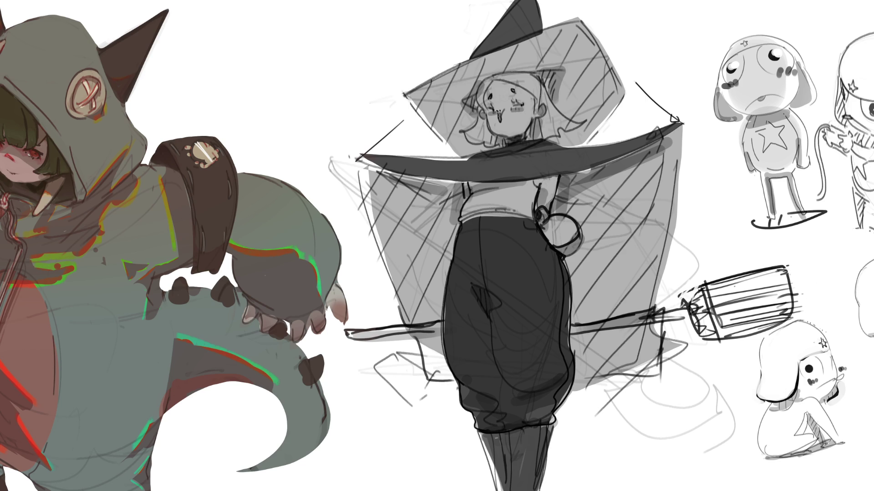
pyautogui.moveTo(648, 318); pyautogui.dragTo(688, 308)
pyautogui.moveTo(675, 319); pyautogui.dragTo(691, 311)
pyautogui.moveTo(638, 322); pyautogui.dragTo(677, 315)
pyautogui.moveTo(674, 318); pyautogui.dragTo(685, 313)
pyautogui.moveTo(715, 279)
pyautogui.mouseDown()
pyautogui.moveTo(710, 313)
pyautogui.moveTo(710, 276)
pyautogui.mouseUp()
pyautogui.moveTo(708, 332); pyautogui.dragTo(789, 321)
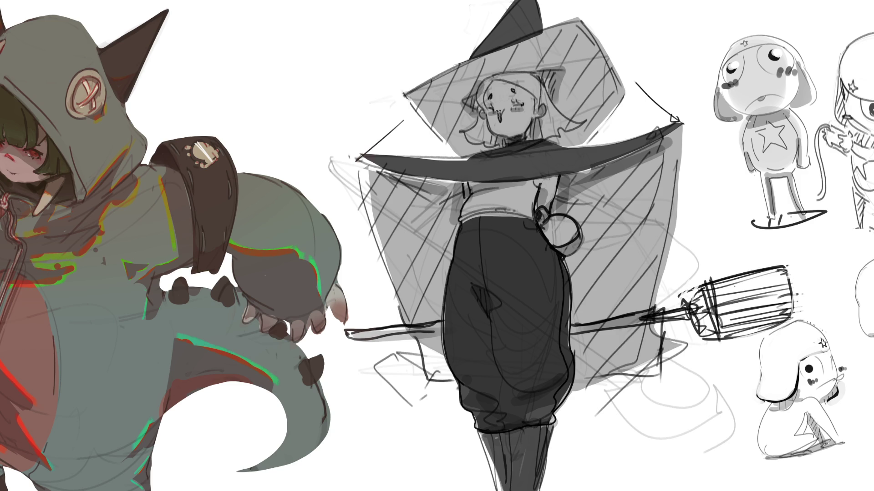
# Restroke and shade the broom head's top and left side, then darken the broom stick
pyautogui.moveTo(783, 266); pyautogui.dragTo(694, 281)
pyautogui.moveTo(710, 291); pyautogui.dragTo(719, 337)
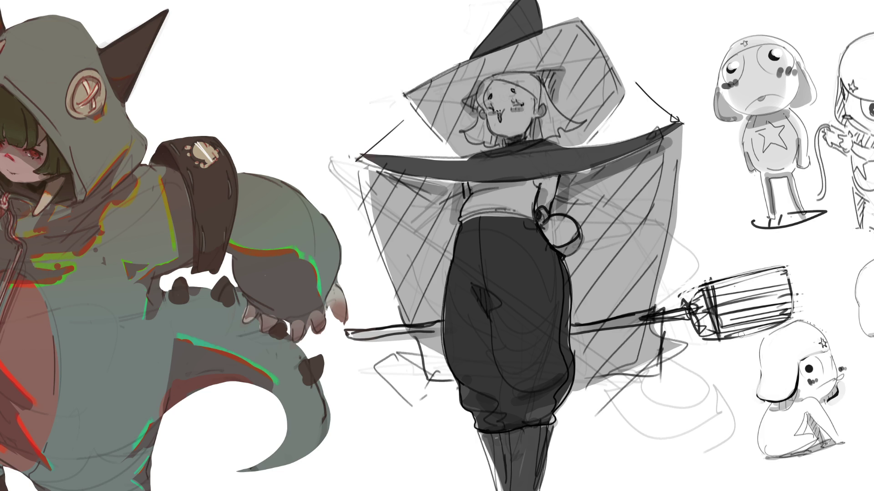
pyautogui.moveTo(778, 275)
pyautogui.mouseDown()
pyautogui.moveTo(726, 308)
pyautogui.moveTo(774, 309)
pyautogui.moveTo(747, 330)
pyautogui.moveTo(719, 326)
pyautogui.moveTo(754, 308)
pyautogui.mouseUp()
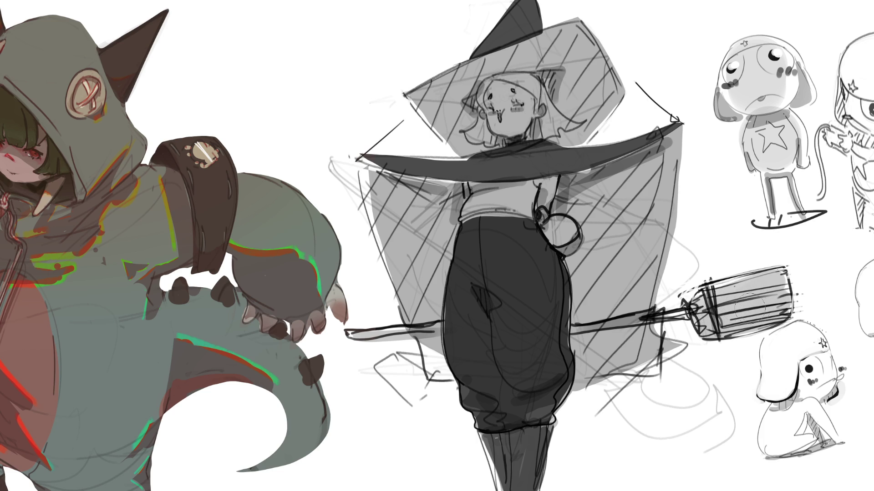
pyautogui.moveTo(696, 314); pyautogui.dragTo(564, 328)
pyautogui.moveTo(340, 335); pyautogui.dragTo(423, 326)
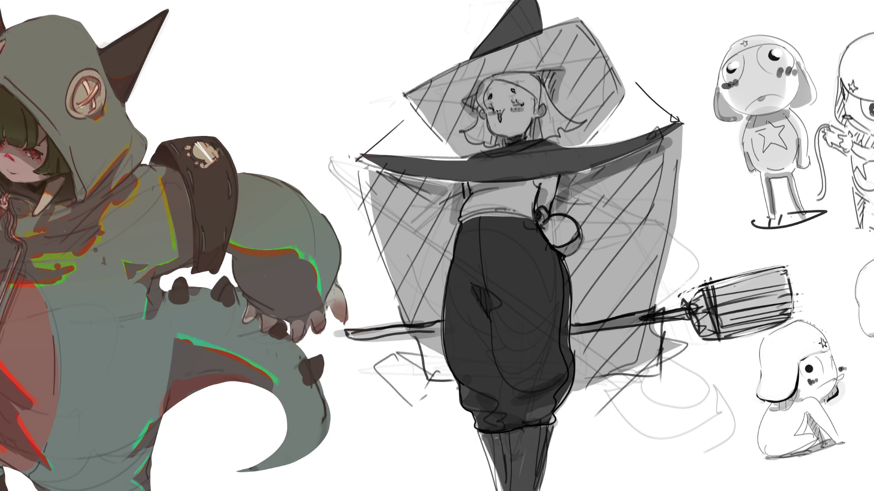
# Paint one light diagonal stroke across the right side of the cape
pyautogui.moveTo(564, 197)
pyautogui.mouseDown()
pyautogui.moveTo(609, 178)
pyautogui.moveTo(600, 193)
pyautogui.mouseUp()
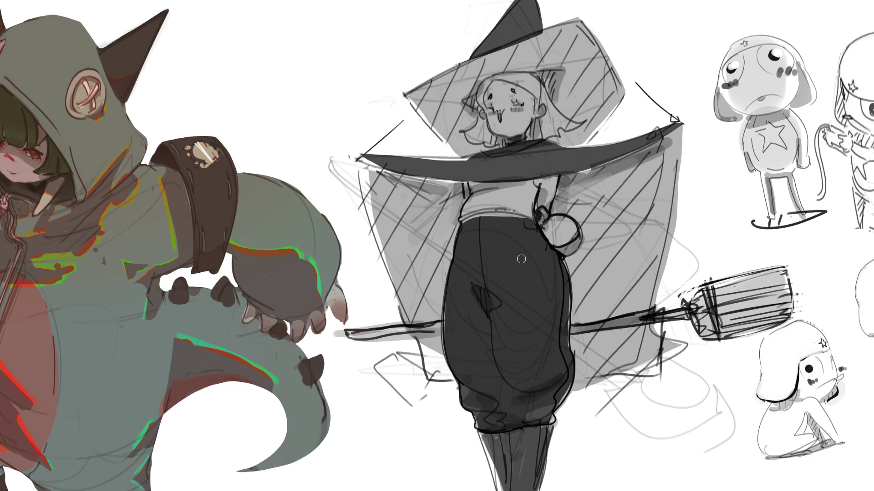
pyautogui.press(']')
pyautogui.press(']')
pyautogui.press(']')
pyautogui.press(']')
# Darken the lower trousers with a smaller brush and add a small dark mark on the brim
pyautogui.press('[')
pyautogui.press('[')
pyautogui.press('[')
pyautogui.press('[')
pyautogui.press('[')
pyautogui.moveTo(514, 398); pyautogui.dragTo(564, 390)
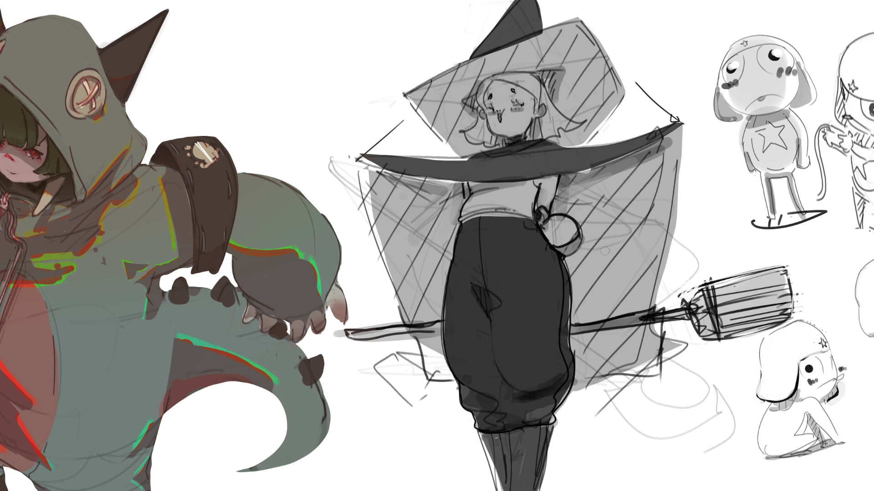
pyautogui.moveTo(658, 130); pyautogui.dragTo(652, 136)
# Highlight the hat tip's left edge, undoing the trial brim and boot highlights
pyautogui.moveTo(525, 2); pyautogui.dragTo(520, 24)
pyautogui.moveTo(526, 160); pyautogui.dragTo(508, 170)
pyautogui.hotkey('ctrl', 'z')
pyautogui.moveTo(459, 163); pyautogui.dragTo(554, 152)
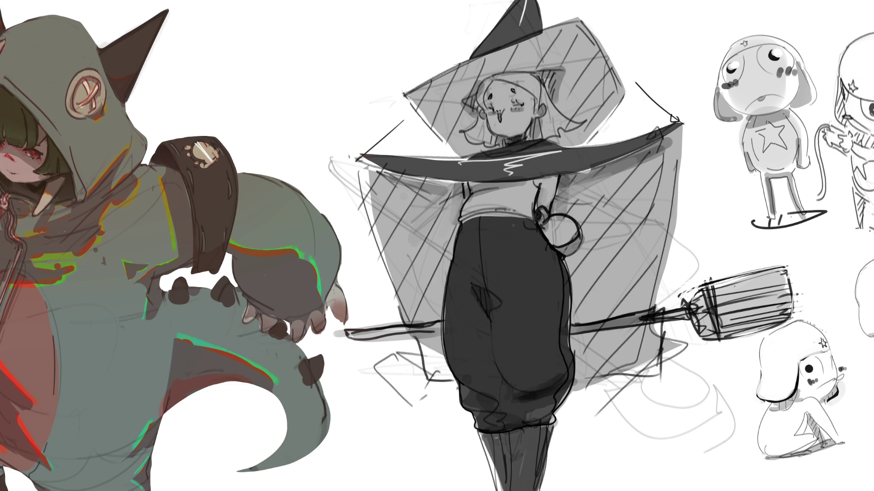
pyautogui.moveTo(524, 458); pyautogui.dragTo(523, 474)
pyautogui.hotkey('ctrl', 'z')
pyautogui.hotkey('ctrl', 'z')
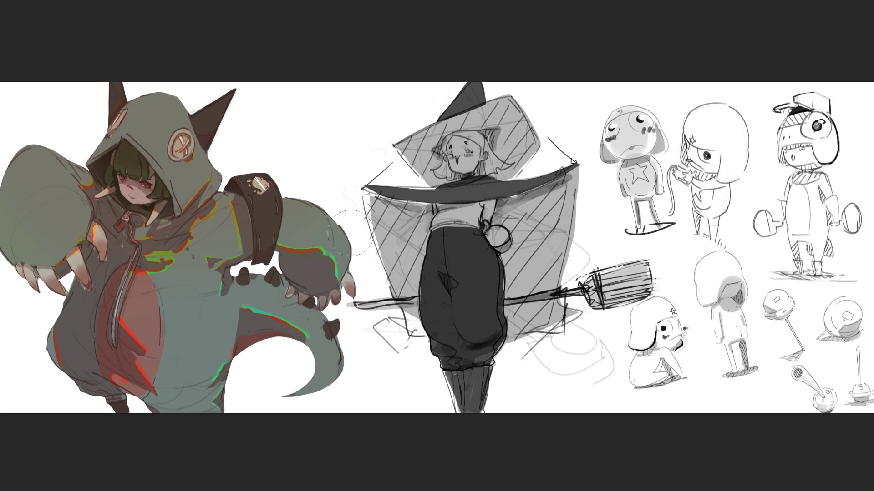
# Erase stray lines beside the trousers and the arrow by the brim, then stroke below the broom
pyautogui.moveTo(366, 323); pyautogui.dragTo(391, 369)
pyautogui.moveTo(539, 367)
pyautogui.mouseDown()
pyautogui.moveTo(582, 337)
pyautogui.moveTo(596, 378)
pyautogui.moveTo(569, 382)
pyautogui.mouseUp()
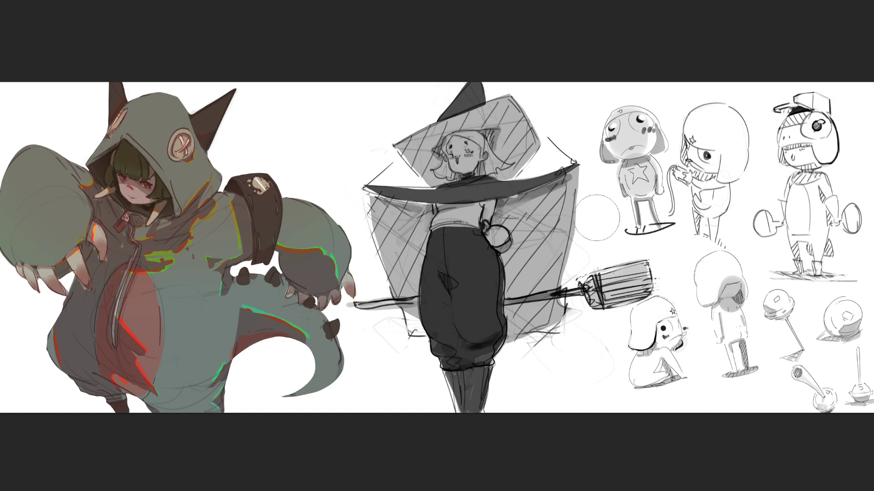
pyautogui.moveTo(585, 138); pyautogui.dragTo(570, 133)
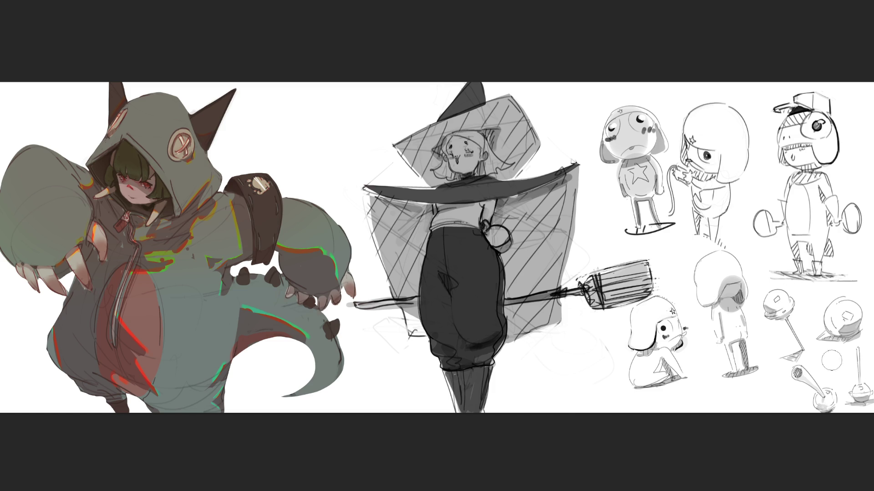
pyautogui.moveTo(585, 325)
pyautogui.mouseDown()
pyautogui.moveTo(567, 302)
pyautogui.moveTo(573, 339)
pyautogui.moveTo(575, 313)
pyautogui.moveTo(568, 351)
pyautogui.mouseUp()
# Darken the broom handle beside the trousers and the cape's right edge
pyautogui.moveTo(508, 306); pyautogui.dragTo(536, 299)
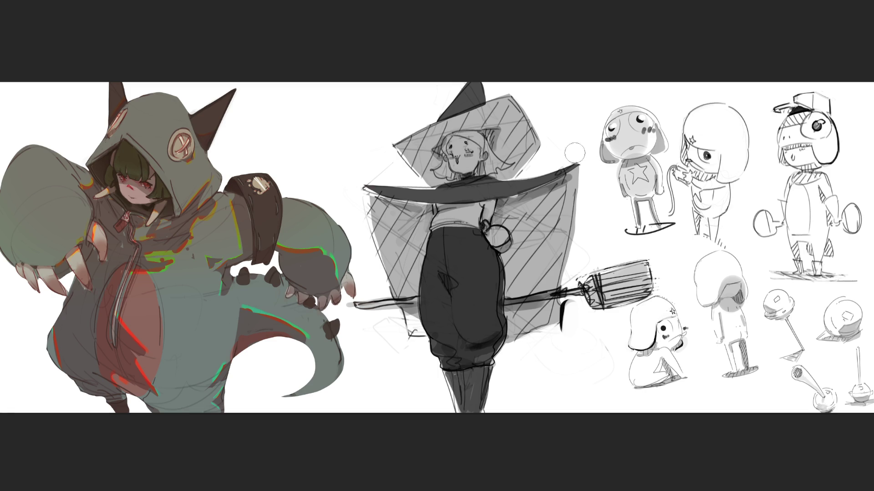
pyautogui.moveTo(584, 163); pyautogui.dragTo(582, 245)
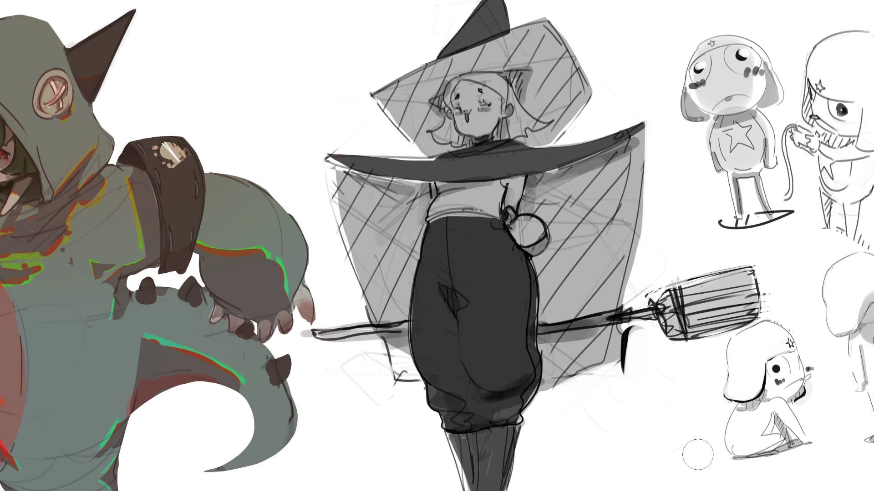
# Lighten shading below the broom and add a light left cape edge, undoing the right-edge stroke
pyautogui.moveTo(591, 400)
pyautogui.mouseDown()
pyautogui.moveTo(624, 381)
pyautogui.moveTo(556, 398)
pyautogui.mouseUp()
pyautogui.moveTo(378, 339)
pyautogui.mouseDown()
pyautogui.moveTo(371, 391)
pyautogui.moveTo(368, 355)
pyautogui.moveTo(369, 364)
pyautogui.mouseUp()
pyautogui.moveTo(316, 148)
pyautogui.mouseDown()
pyautogui.moveTo(357, 319)
pyautogui.moveTo(327, 237)
pyautogui.mouseUp()
pyautogui.moveTo(659, 119); pyautogui.dragTo(633, 294)
pyautogui.hotkey('ctrl', 'z')
pyautogui.hotkey('ctrl', 'z')
pyautogui.hotkey('ctrl', 'z')
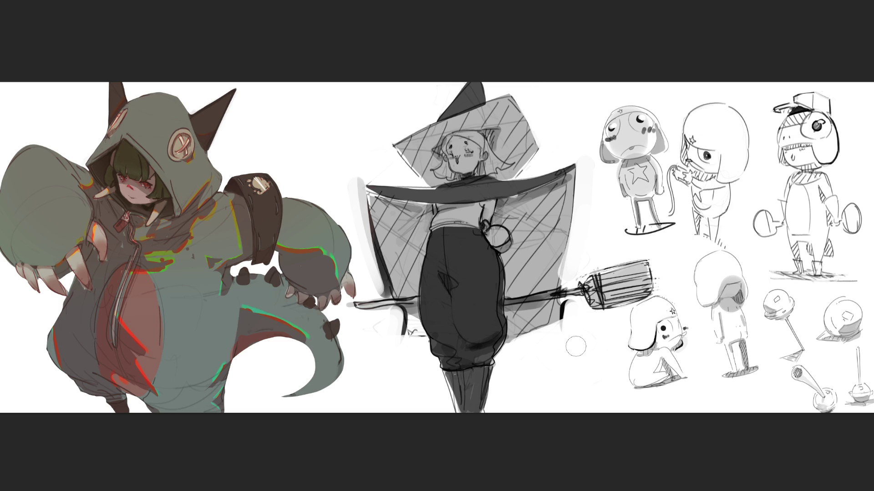
# Lighten the faint shading beneath the broom's end
pyautogui.moveTo(575, 347); pyautogui.dragTo(571, 329)
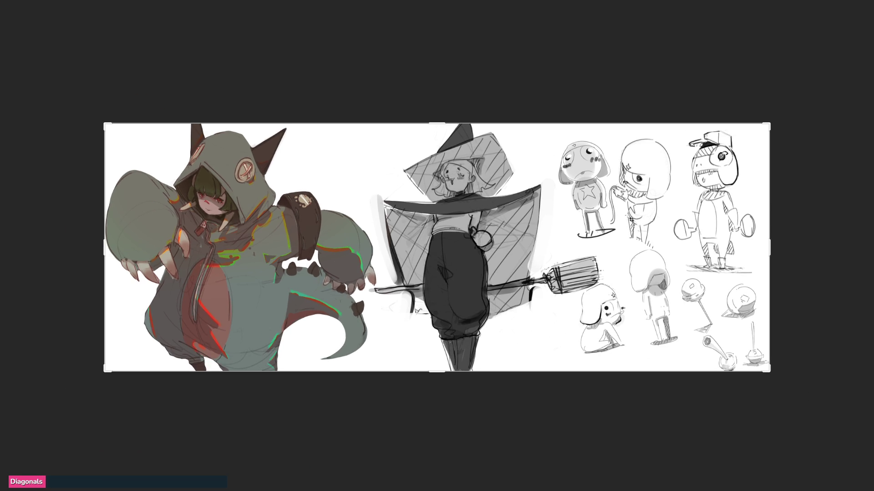
# Extend the canvas past the right side and move the witch sketch to the new right edge
pyautogui.press('c')
pyautogui.moveTo(769, 247); pyautogui.dragTo(851, 250)
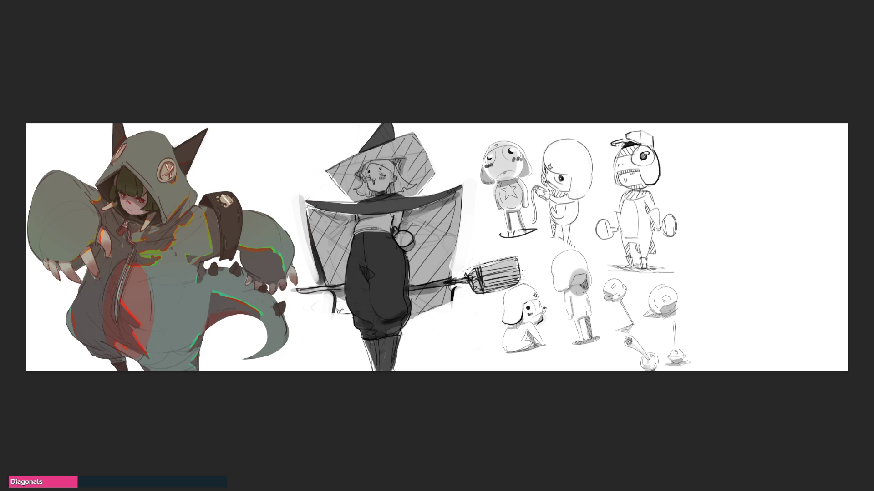
pyautogui.moveTo(382, 234)
pyautogui.mouseDown()
pyautogui.moveTo(721, 232)
pyautogui.moveTo(699, 233)
pyautogui.mouseUp()
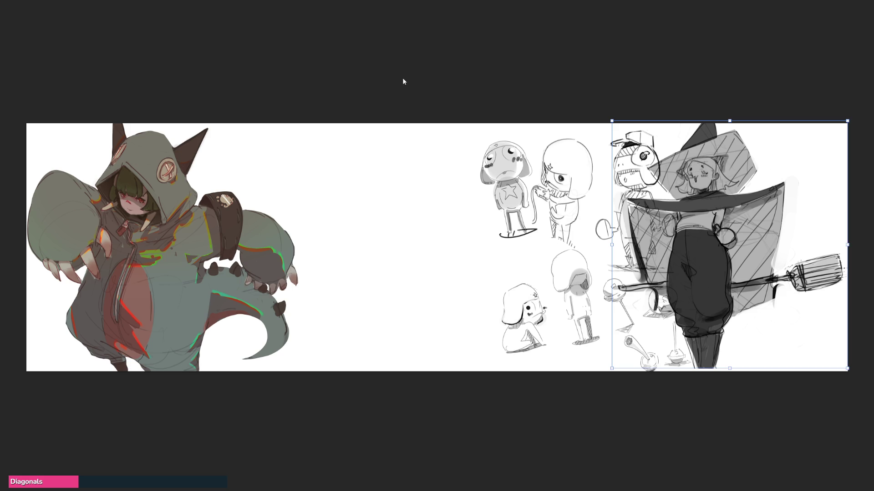
pyautogui.click(770, 101)
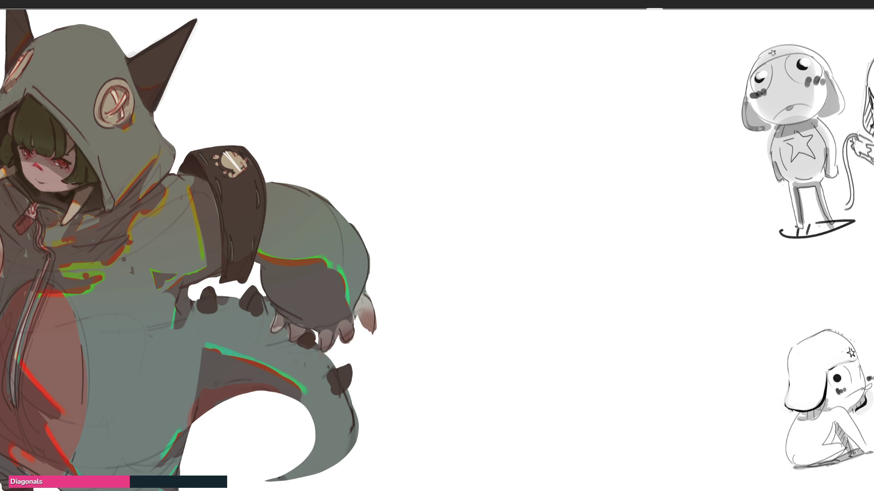
pyautogui.press('-')
pyautogui.press('-')
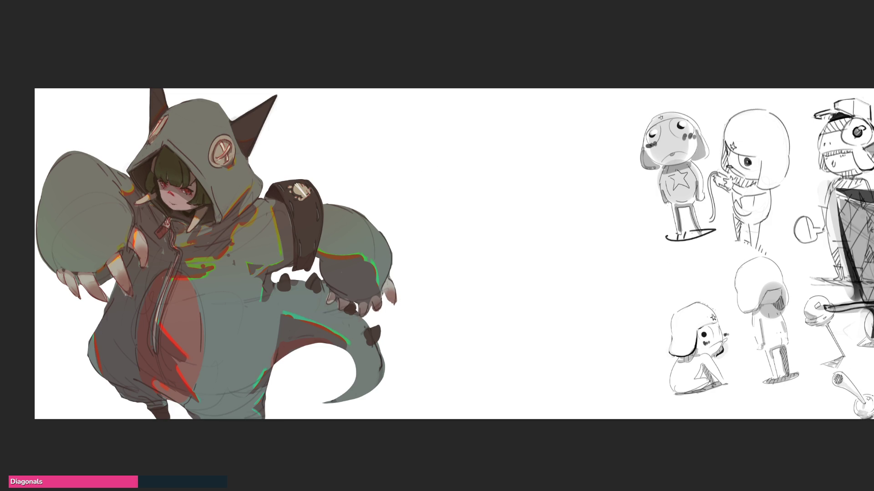
pyautogui.press('+')
pyautogui.press('+')
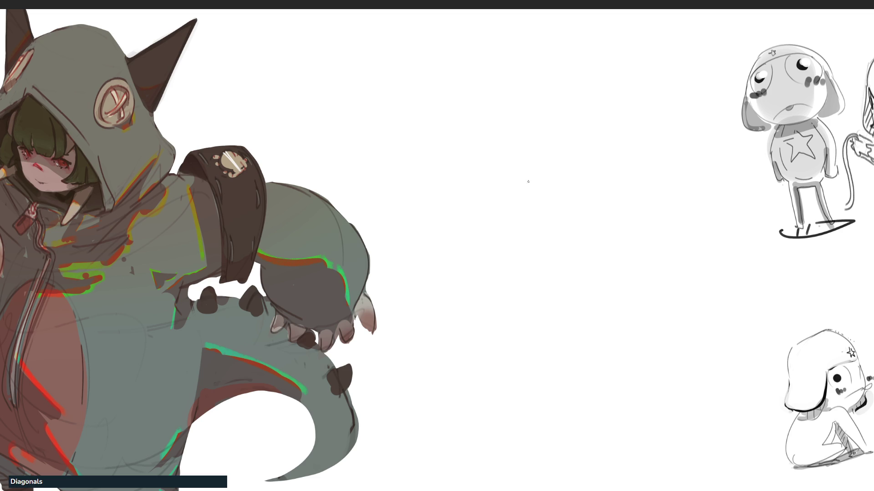
# Rough in the central rounded form with a peaked top and right-side curves
pyautogui.moveTo(538, 184); pyautogui.dragTo(579, 172)
pyautogui.moveTo(535, 186)
pyautogui.mouseDown()
pyautogui.moveTo(552, 173)
pyautogui.moveTo(528, 292)
pyautogui.mouseUp()
pyautogui.moveTo(523, 280)
pyautogui.mouseDown()
pyautogui.moveTo(543, 258)
pyautogui.moveTo(546, 302)
pyautogui.moveTo(584, 294)
pyautogui.mouseUp()
pyautogui.moveTo(581, 172); pyautogui.dragTo(608, 214)
pyautogui.moveTo(524, 172); pyautogui.dragTo(554, 157)
pyautogui.moveTo(564, 158)
pyautogui.mouseDown()
pyautogui.moveTo(594, 171)
pyautogui.moveTo(592, 287)
pyautogui.mouseUp()
pyautogui.moveTo(529, 304)
pyautogui.mouseDown()
pyautogui.moveTo(594, 289)
pyautogui.moveTo(604, 241)
pyautogui.moveTo(574, 320)
pyautogui.moveTo(614, 216)
pyautogui.moveTo(628, 230)
pyautogui.moveTo(622, 250)
pyautogui.moveTo(630, 249)
pyautogui.mouseUp()
# Sketch the pointed left ear with its refined contour, inner line and base loop
pyautogui.moveTo(478, 164)
pyautogui.mouseDown()
pyautogui.moveTo(508, 205)
pyautogui.moveTo(564, 144)
pyautogui.mouseUp()
pyautogui.moveTo(485, 196)
pyautogui.mouseDown()
pyautogui.moveTo(513, 221)
pyautogui.moveTo(461, 158)
pyautogui.moveTo(439, 169)
pyautogui.moveTo(381, 264)
pyautogui.mouseUp()
pyautogui.moveTo(437, 182)
pyautogui.mouseDown()
pyautogui.moveTo(415, 204)
pyautogui.moveTo(421, 287)
pyautogui.moveTo(445, 296)
pyautogui.moveTo(486, 268)
pyautogui.moveTo(506, 236)
pyautogui.mouseUp()
pyautogui.moveTo(479, 271); pyautogui.dragTo(435, 300)
pyautogui.moveTo(510, 252); pyautogui.dragTo(458, 300)
pyautogui.moveTo(499, 268); pyautogui.dragTo(457, 296)
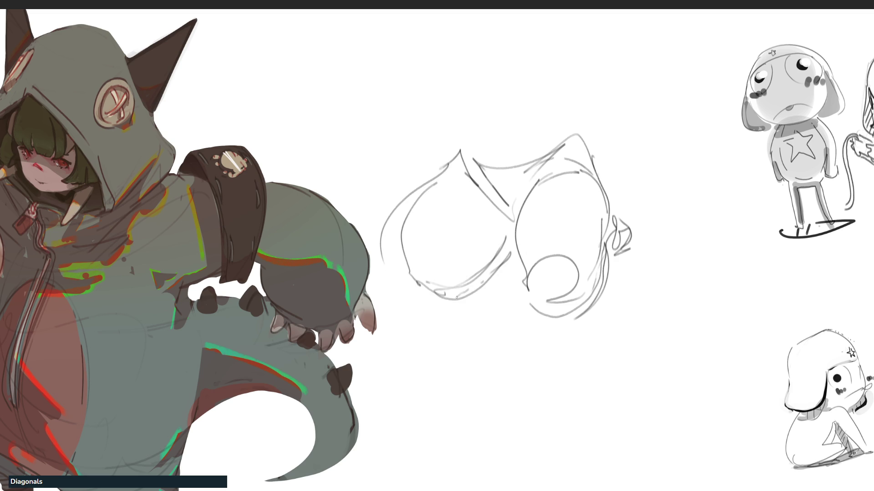
pyautogui.moveTo(472, 223); pyautogui.dragTo(464, 272)
pyautogui.moveTo(406, 272)
pyautogui.mouseDown()
pyautogui.moveTo(424, 298)
pyautogui.moveTo(444, 296)
pyautogui.moveTo(435, 308)
pyautogui.moveTo(506, 268)
pyautogui.mouseUp()
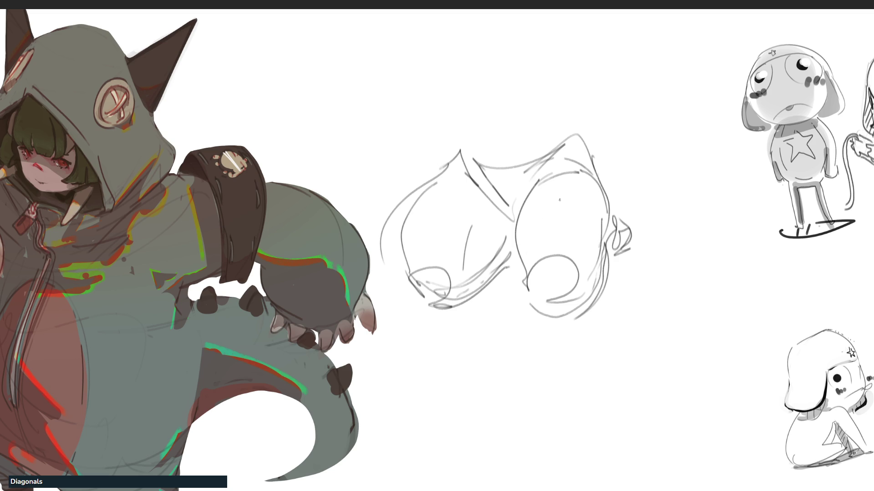
# Rough in a rounded head outline above, with a tall spike and an arching top curve
pyautogui.moveTo(457, 93); pyautogui.dragTo(467, 148)
pyautogui.moveTo(457, 109)
pyautogui.mouseDown()
pyautogui.moveTo(538, 54)
pyautogui.moveTo(533, 121)
pyautogui.mouseUp()
pyautogui.moveTo(481, 86)
pyautogui.mouseDown()
pyautogui.moveTo(501, 111)
pyautogui.moveTo(546, 107)
pyautogui.mouseUp()
pyautogui.moveTo(549, 82)
pyautogui.mouseDown()
pyautogui.moveTo(556, 36)
pyautogui.moveTo(572, 116)
pyautogui.moveTo(548, 57)
pyautogui.mouseUp()
pyautogui.moveTo(457, 31)
pyautogui.mouseDown()
pyautogui.moveTo(461, 75)
pyautogui.moveTo(545, 35)
pyautogui.mouseUp()
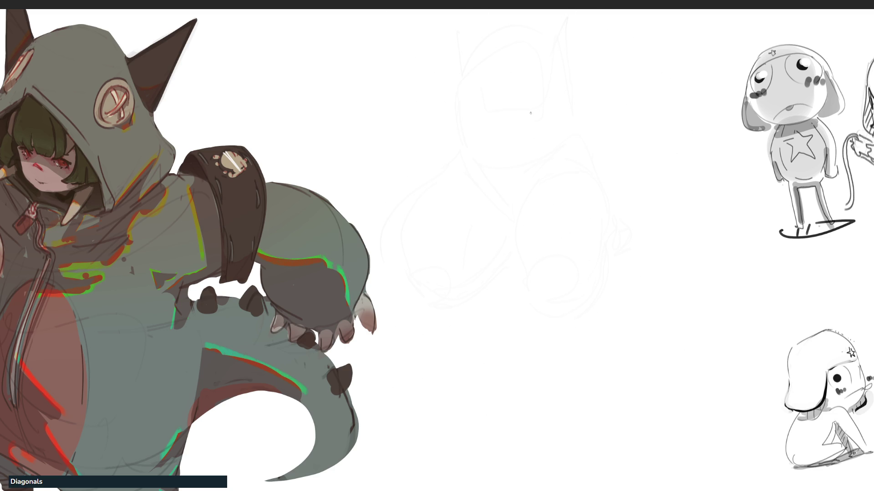
# Block in angled lines, a zigzag and side curves for the figure's upper body
pyautogui.moveTo(512, 52); pyautogui.dragTo(518, 81)
pyautogui.moveTo(512, 51)
pyautogui.mouseDown()
pyautogui.moveTo(533, 33)
pyautogui.moveTo(550, 81)
pyautogui.moveTo(531, 84)
pyautogui.mouseUp()
pyautogui.moveTo(542, 32)
pyautogui.mouseDown()
pyautogui.moveTo(552, 101)
pyautogui.moveTo(533, 96)
pyautogui.mouseUp()
pyautogui.moveTo(513, 67)
pyautogui.mouseDown()
pyautogui.moveTo(491, 87)
pyautogui.moveTo(548, 113)
pyautogui.moveTo(556, 106)
pyautogui.mouseUp()
pyautogui.moveTo(563, 91)
pyautogui.mouseDown()
pyautogui.moveTo(561, 68)
pyautogui.moveTo(580, 91)
pyautogui.moveTo(564, 109)
pyautogui.mouseUp()
pyautogui.moveTo(521, 111); pyautogui.dragTo(539, 114)
pyautogui.moveTo(501, 76)
pyautogui.mouseDown()
pyautogui.moveTo(468, 77)
pyautogui.moveTo(458, 119)
pyautogui.mouseUp()
pyautogui.moveTo(481, 117)
pyautogui.mouseDown()
pyautogui.moveTo(577, 135)
pyautogui.moveTo(608, 156)
pyautogui.moveTo(526, 217)
pyautogui.moveTo(599, 204)
pyautogui.mouseUp()
# Extend the torso's right curve and add zigzag, connecting and refining strokes
pyautogui.moveTo(608, 174); pyautogui.dragTo(591, 265)
pyautogui.moveTo(592, 207)
pyautogui.mouseDown()
pyautogui.moveTo(594, 239)
pyautogui.moveTo(499, 228)
pyautogui.moveTo(528, 245)
pyautogui.mouseUp()
pyautogui.moveTo(530, 199)
pyautogui.mouseDown()
pyautogui.moveTo(575, 191)
pyautogui.moveTo(615, 153)
pyautogui.mouseUp()
pyautogui.moveTo(600, 116)
pyautogui.mouseDown()
pyautogui.moveTo(614, 139)
pyautogui.moveTo(555, 195)
pyautogui.mouseUp()
pyautogui.moveTo(501, 173); pyautogui.dragTo(544, 194)
pyautogui.moveTo(592, 110)
pyautogui.mouseDown()
pyautogui.moveTo(599, 127)
pyautogui.moveTo(600, 110)
pyautogui.mouseUp()
pyautogui.moveTo(499, 116); pyautogui.dragTo(528, 127)
pyautogui.moveTo(612, 109)
pyautogui.mouseDown()
pyautogui.moveTo(588, 76)
pyautogui.moveTo(621, 102)
pyautogui.mouseUp()
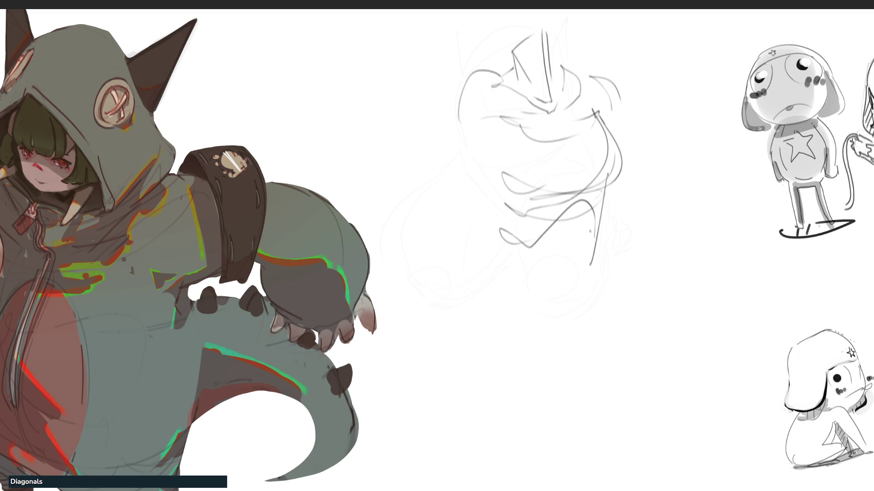
# Shape the lower torso and draw three leg lines down to the canvas bottom
pyautogui.moveTo(584, 200); pyautogui.dragTo(556, 315)
pyautogui.moveTo(597, 242); pyautogui.dragTo(565, 333)
pyautogui.moveTo(492, 299); pyautogui.dragTo(564, 334)
pyautogui.moveTo(490, 303)
pyautogui.mouseDown()
pyautogui.moveTo(491, 354)
pyautogui.moveTo(512, 371)
pyautogui.mouseUp()
pyautogui.moveTo(585, 336)
pyautogui.mouseDown()
pyautogui.moveTo(528, 399)
pyautogui.moveTo(492, 369)
pyautogui.mouseUp()
pyautogui.moveTo(492, 355); pyautogui.dragTo(489, 271)
pyautogui.moveTo(507, 219); pyautogui.dragTo(459, 279)
pyautogui.moveTo(505, 237)
pyautogui.mouseDown()
pyautogui.moveTo(460, 295)
pyautogui.moveTo(426, 389)
pyautogui.moveTo(585, 337)
pyautogui.mouseUp()
pyautogui.moveTo(583, 307); pyautogui.dragTo(581, 397)
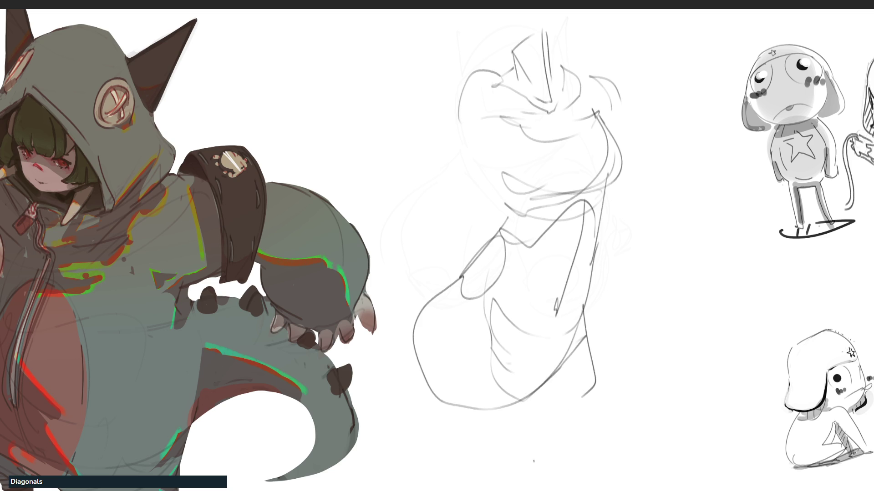
pyautogui.moveTo(483, 328); pyautogui.dragTo(529, 490)
pyautogui.moveTo(415, 350); pyautogui.dragTo(457, 490)
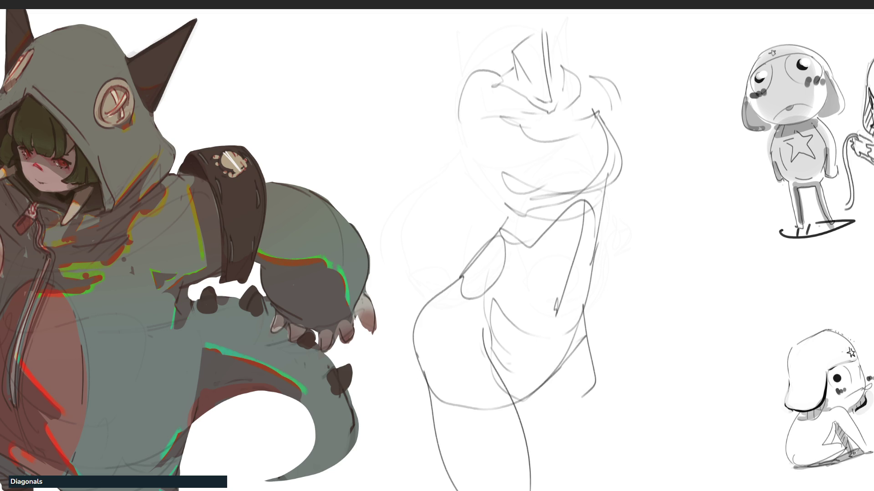
pyautogui.moveTo(587, 337); pyautogui.dragTo(574, 484)
# Lighten the rough torso lines, then redraw the head and inner torso lines over them
pyautogui.moveTo(628, 151)
pyautogui.mouseDown()
pyautogui.moveTo(517, 82)
pyautogui.moveTo(514, 400)
pyautogui.moveTo(600, 107)
pyautogui.moveTo(579, 312)
pyautogui.moveTo(509, 470)
pyautogui.mouseUp()
pyautogui.press('e')
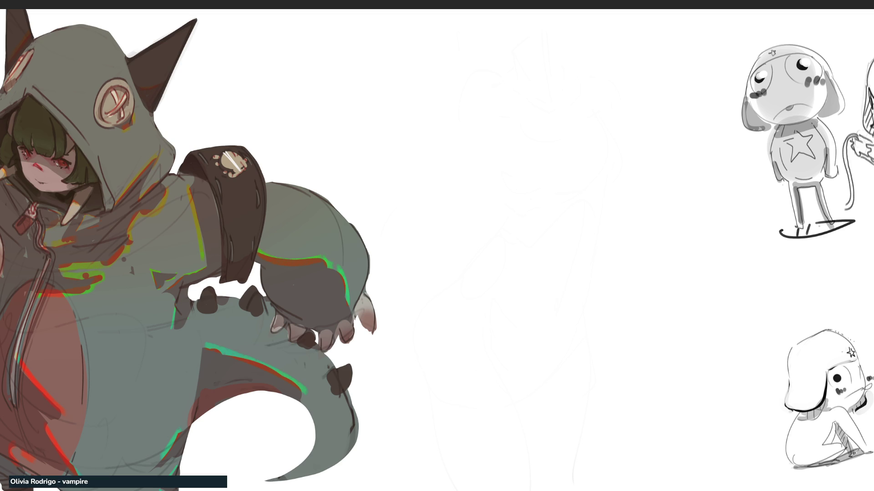
pyautogui.moveTo(491, 62)
pyautogui.mouseDown()
pyautogui.moveTo(486, 94)
pyautogui.moveTo(515, 54)
pyautogui.moveTo(525, 104)
pyautogui.mouseUp()
pyautogui.moveTo(491, 64)
pyautogui.mouseDown()
pyautogui.moveTo(455, 187)
pyautogui.moveTo(545, 108)
pyautogui.moveTo(561, 173)
pyautogui.moveTo(543, 190)
pyautogui.mouseUp()
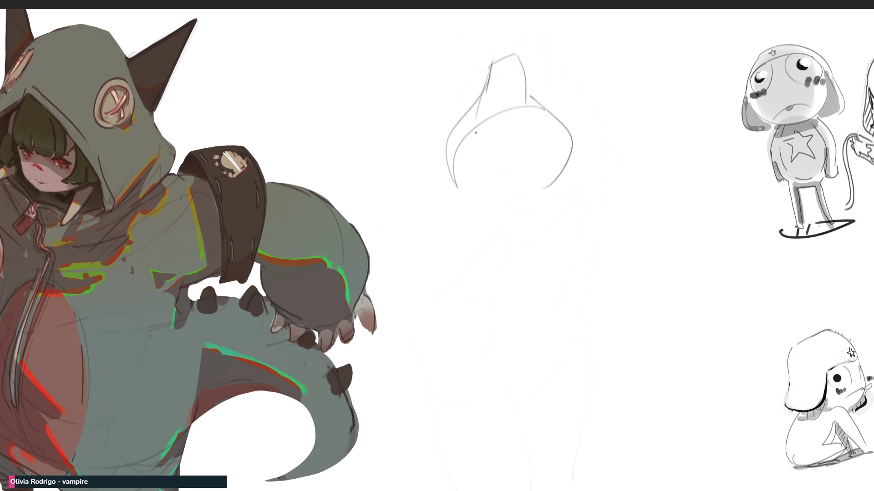
pyautogui.moveTo(483, 167); pyautogui.dragTo(489, 218)
pyautogui.moveTo(471, 141); pyautogui.dragTo(469, 187)
pyautogui.moveTo(513, 141); pyautogui.dragTo(510, 203)
pyautogui.moveTo(459, 195); pyautogui.dragTo(498, 253)
pyautogui.moveTo(505, 214)
pyautogui.mouseDown()
pyautogui.moveTo(489, 230)
pyautogui.moveTo(495, 251)
pyautogui.mouseUp()
pyautogui.moveTo(481, 201); pyautogui.dragTo(486, 261)
pyautogui.moveTo(505, 212); pyautogui.dragTo(520, 250)
# Block in a boxy lower body with extended sides and the torso's right contour
pyautogui.moveTo(556, 183)
pyautogui.mouseDown()
pyautogui.moveTo(553, 259)
pyautogui.moveTo(515, 263)
pyautogui.mouseUp()
pyautogui.moveTo(472, 221)
pyautogui.mouseDown()
pyautogui.moveTo(498, 295)
pyautogui.moveTo(552, 268)
pyautogui.mouseUp()
pyautogui.moveTo(554, 232); pyautogui.dragTo(545, 302)
pyautogui.moveTo(477, 296)
pyautogui.mouseDown()
pyautogui.moveTo(487, 318)
pyautogui.moveTo(505, 320)
pyautogui.mouseUp()
pyautogui.moveTo(524, 300); pyautogui.dragTo(504, 323)
pyautogui.moveTo(478, 278)
pyautogui.mouseDown()
pyautogui.moveTo(467, 367)
pyautogui.moveTo(488, 389)
pyautogui.mouseUp()
pyautogui.moveTo(493, 341); pyautogui.dragTo(489, 389)
pyautogui.moveTo(558, 278); pyautogui.dragTo(593, 367)
pyautogui.moveTo(504, 388); pyautogui.dragTo(593, 367)
pyautogui.moveTo(573, 285); pyautogui.dragTo(580, 362)
pyautogui.moveTo(568, 124); pyautogui.dragTo(578, 230)
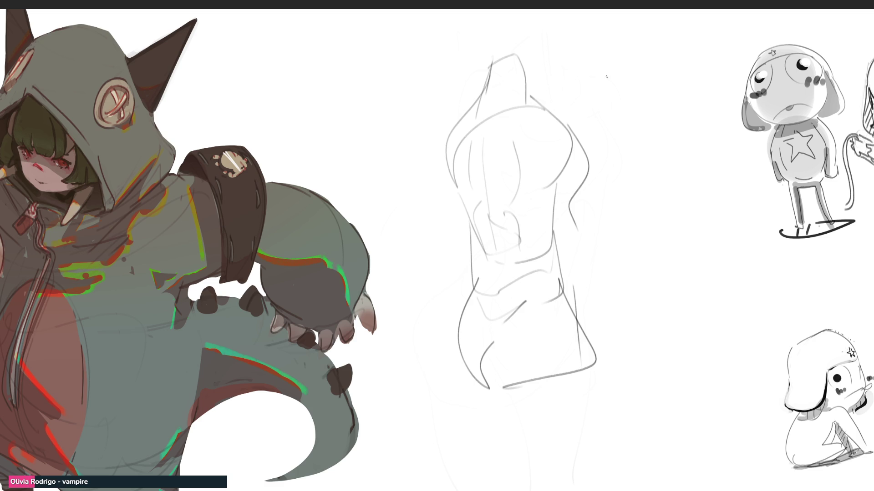
# Rough in a tall oval second figure right of the torso, then fade the sketch lines
pyautogui.moveTo(629, 108)
pyautogui.mouseDown()
pyautogui.moveTo(650, 61)
pyautogui.moveTo(681, 149)
pyautogui.mouseUp()
pyautogui.moveTo(631, 120); pyautogui.dragTo(635, 132)
pyautogui.moveTo(638, 142); pyautogui.dragTo(669, 182)
pyautogui.moveTo(690, 152); pyautogui.dragTo(675, 236)
pyautogui.moveTo(650, 210)
pyautogui.mouseDown()
pyautogui.moveTo(649, 250)
pyautogui.moveTo(663, 304)
pyautogui.mouseUp()
pyautogui.moveTo(686, 195); pyautogui.dragTo(673, 361)
pyautogui.moveTo(666, 331)
pyautogui.mouseDown()
pyautogui.moveTo(659, 310)
pyautogui.moveTo(692, 377)
pyautogui.moveTo(667, 320)
pyautogui.mouseUp()
pyautogui.moveTo(659, 176); pyautogui.dragTo(654, 230)
pyautogui.moveTo(646, 106)
pyautogui.mouseDown()
pyautogui.moveTo(651, 151)
pyautogui.moveTo(636, 179)
pyautogui.mouseUp()
pyautogui.moveTo(618, 108)
pyautogui.mouseDown()
pyautogui.moveTo(620, 146)
pyautogui.moveTo(639, 59)
pyautogui.moveTo(596, 84)
pyautogui.moveTo(643, 54)
pyautogui.moveTo(589, 102)
pyautogui.moveTo(595, 223)
pyautogui.mouseUp()
pyautogui.moveTo(591, 153)
pyautogui.mouseDown()
pyautogui.moveTo(583, 205)
pyautogui.moveTo(550, 153)
pyautogui.moveTo(576, 214)
pyautogui.moveTo(571, 289)
pyautogui.mouseUp()
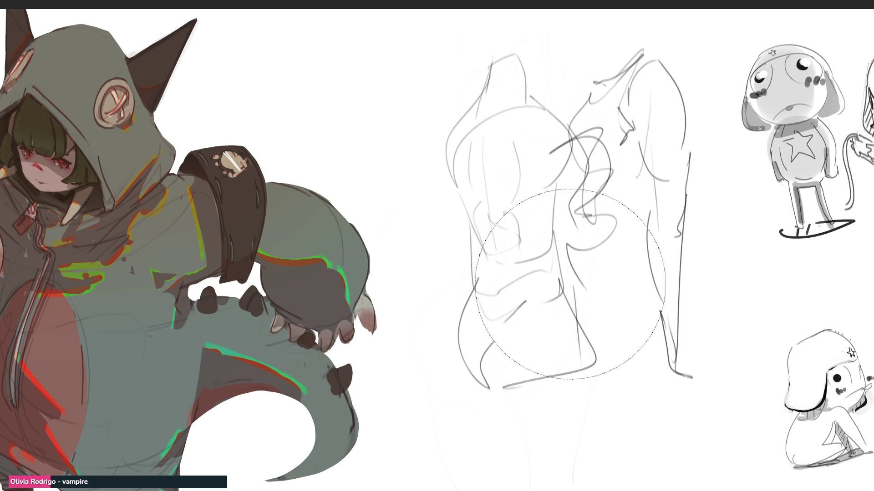
pyautogui.press('e')
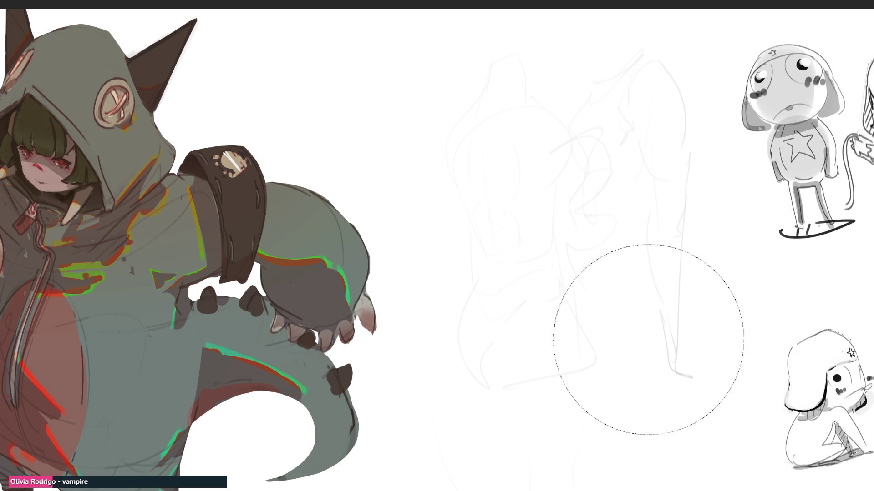
# With a finer brush, draw the new figure's oval head with ears
pyautogui.press('e')
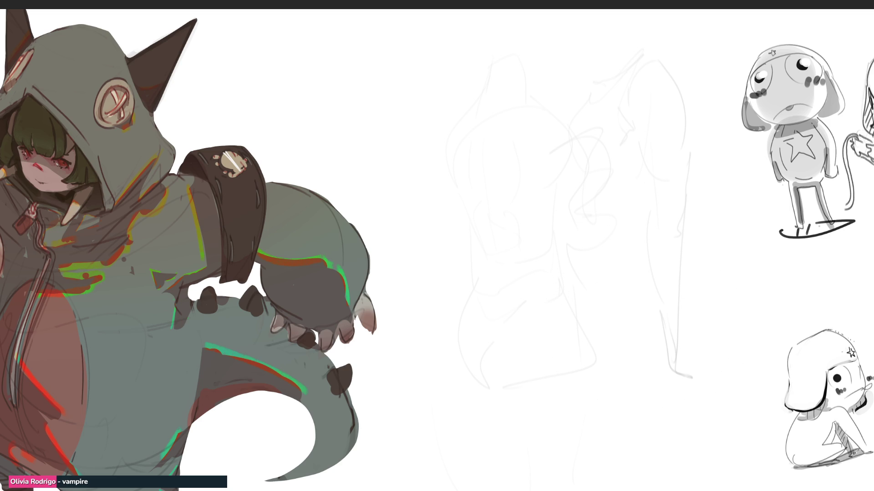
pyautogui.moveTo(519, 46)
pyautogui.mouseDown()
pyautogui.moveTo(509, 79)
pyautogui.moveTo(541, 39)
pyautogui.mouseUp()
pyautogui.moveTo(556, 41); pyautogui.dragTo(555, 81)
pyautogui.moveTo(518, 46)
pyautogui.mouseDown()
pyautogui.moveTo(522, 112)
pyautogui.moveTo(564, 94)
pyautogui.mouseUp()
pyautogui.moveTo(502, 67)
pyautogui.mouseDown()
pyautogui.moveTo(499, 81)
pyautogui.moveTo(521, 68)
pyautogui.moveTo(551, 80)
pyautogui.moveTo(530, 52)
pyautogui.mouseUp()
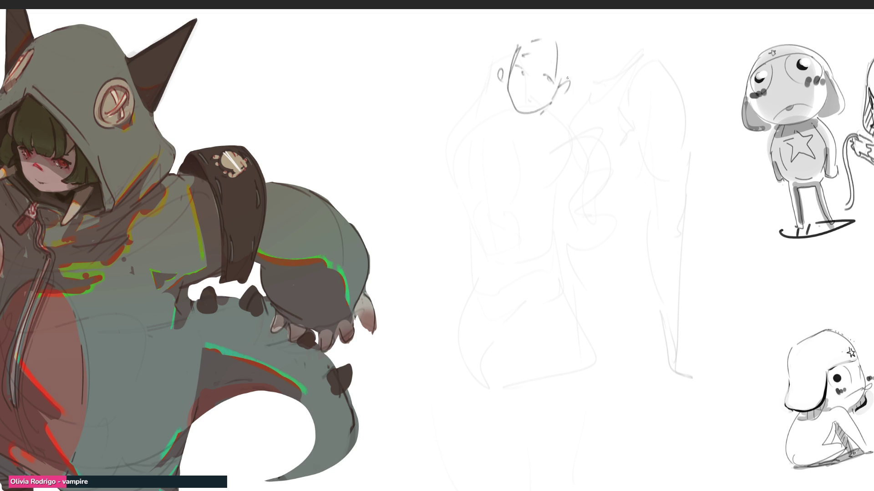
# Add the toothy grin, neck, tall collar and shoulder lines
pyautogui.moveTo(515, 111)
pyautogui.mouseDown()
pyautogui.moveTo(539, 124)
pyautogui.moveTo(530, 144)
pyautogui.moveTo(522, 122)
pyautogui.moveTo(549, 104)
pyautogui.moveTo(524, 126)
pyautogui.mouseUp()
pyautogui.moveTo(529, 114)
pyautogui.mouseDown()
pyautogui.moveTo(530, 125)
pyautogui.moveTo(546, 120)
pyautogui.moveTo(519, 151)
pyautogui.moveTo(543, 148)
pyautogui.mouseUp()
pyautogui.moveTo(547, 126)
pyautogui.mouseDown()
pyautogui.moveTo(549, 137)
pyautogui.moveTo(561, 136)
pyautogui.moveTo(577, 76)
pyautogui.mouseUp()
pyautogui.moveTo(572, 108); pyautogui.dragTo(564, 135)
pyautogui.moveTo(570, 123)
pyautogui.mouseDown()
pyautogui.moveTo(568, 138)
pyautogui.moveTo(470, 161)
pyautogui.mouseUp()
pyautogui.moveTo(517, 142); pyautogui.dragTo(571, 160)
# Block in the boxy torso with an arch across it and curves below
pyautogui.moveTo(489, 124)
pyautogui.mouseDown()
pyautogui.moveTo(489, 228)
pyautogui.moveTo(544, 216)
pyautogui.mouseUp()
pyautogui.moveTo(569, 137)
pyautogui.mouseDown()
pyautogui.moveTo(596, 199)
pyautogui.moveTo(509, 213)
pyautogui.mouseUp()
pyautogui.moveTo(499, 138)
pyautogui.mouseDown()
pyautogui.moveTo(502, 195)
pyautogui.moveTo(565, 188)
pyautogui.mouseUp()
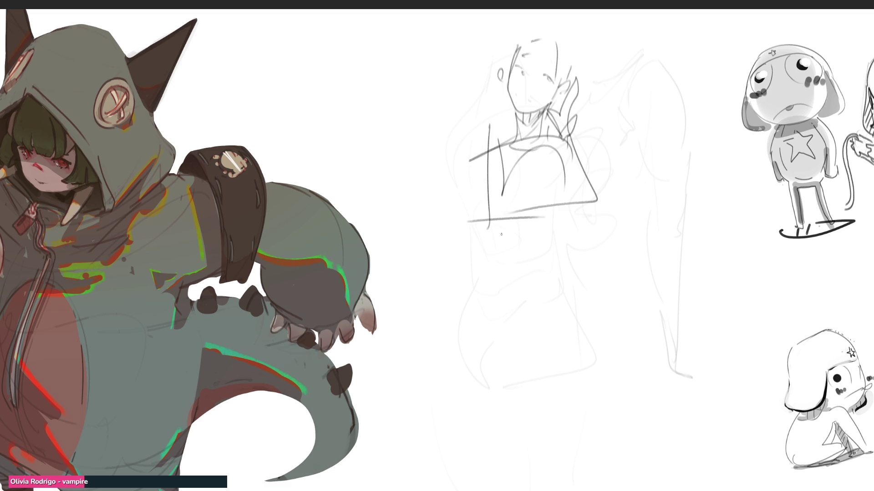
pyautogui.moveTo(509, 232)
pyautogui.mouseDown()
pyautogui.moveTo(547, 223)
pyautogui.moveTo(590, 265)
pyautogui.moveTo(518, 280)
pyautogui.moveTo(596, 291)
pyautogui.mouseUp()
pyautogui.moveTo(581, 224); pyautogui.dragTo(607, 301)
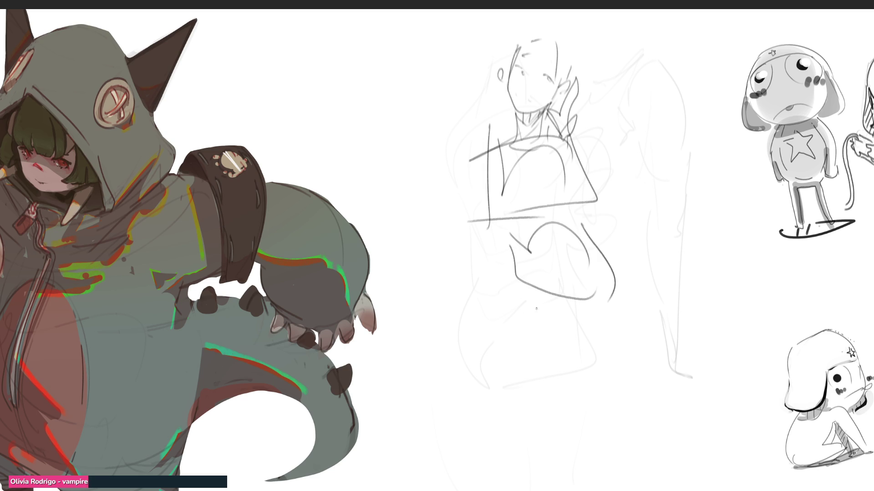
# Draw the long triangular robe with its hem, trailing edge and vertical folds
pyautogui.moveTo(514, 246)
pyautogui.mouseDown()
pyautogui.moveTo(519, 298)
pyautogui.moveTo(502, 313)
pyautogui.mouseUp()
pyautogui.moveTo(506, 283)
pyautogui.mouseDown()
pyautogui.moveTo(473, 395)
pyautogui.moveTo(559, 341)
pyautogui.mouseUp()
pyautogui.moveTo(585, 212)
pyautogui.mouseDown()
pyautogui.moveTo(620, 271)
pyautogui.moveTo(664, 394)
pyautogui.moveTo(605, 354)
pyautogui.mouseUp()
pyautogui.moveTo(467, 373)
pyautogui.mouseDown()
pyautogui.moveTo(433, 460)
pyautogui.moveTo(568, 396)
pyautogui.moveTo(710, 423)
pyautogui.mouseUp()
pyautogui.moveTo(692, 386); pyautogui.dragTo(772, 490)
pyautogui.moveTo(514, 250)
pyautogui.mouseDown()
pyautogui.moveTo(589, 221)
pyautogui.moveTo(500, 294)
pyautogui.moveTo(520, 418)
pyautogui.moveTo(583, 411)
pyautogui.moveTo(656, 325)
pyautogui.mouseUp()
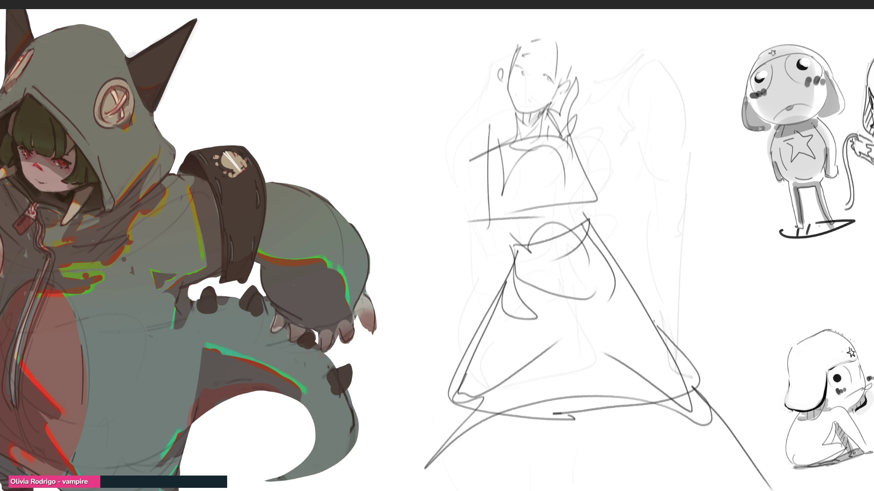
pyautogui.moveTo(528, 247)
pyautogui.mouseDown()
pyautogui.moveTo(491, 378)
pyautogui.moveTo(549, 398)
pyautogui.moveTo(550, 412)
pyautogui.mouseUp()
pyautogui.moveTo(566, 234)
pyautogui.mouseDown()
pyautogui.moveTo(599, 414)
pyautogui.moveTo(610, 300)
pyautogui.mouseUp()
pyautogui.moveTo(639, 326); pyautogui.dragTo(663, 387)
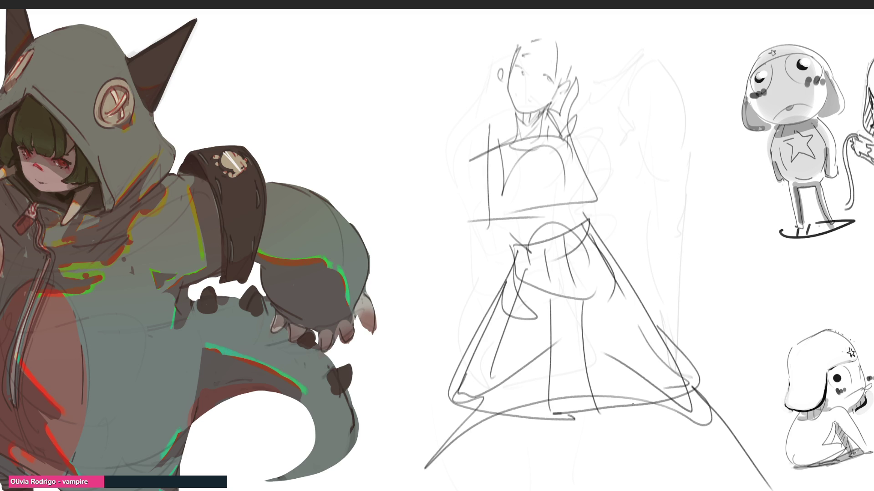
# Add the raised arm, pointed hat, extended right arm, mouth curve and head details
pyautogui.moveTo(579, 121)
pyautogui.mouseDown()
pyautogui.moveTo(564, 136)
pyautogui.moveTo(571, 181)
pyautogui.moveTo(613, 192)
pyautogui.moveTo(587, 207)
pyautogui.mouseUp()
pyautogui.moveTo(589, 207)
pyautogui.mouseDown()
pyautogui.moveTo(539, 139)
pyautogui.moveTo(477, 157)
pyautogui.moveTo(518, 207)
pyautogui.moveTo(563, 207)
pyautogui.moveTo(476, 217)
pyautogui.mouseUp()
pyautogui.moveTo(519, 39)
pyautogui.mouseDown()
pyautogui.moveTo(531, 34)
pyautogui.moveTo(578, 81)
pyautogui.moveTo(579, 120)
pyautogui.moveTo(594, 157)
pyautogui.mouseUp()
pyautogui.moveTo(601, 111)
pyautogui.mouseDown()
pyautogui.moveTo(635, 112)
pyautogui.moveTo(637, 156)
pyautogui.moveTo(667, 179)
pyautogui.moveTo(618, 180)
pyautogui.moveTo(706, 163)
pyautogui.moveTo(696, 177)
pyautogui.mouseUp()
pyautogui.moveTo(515, 92); pyautogui.dragTo(522, 99)
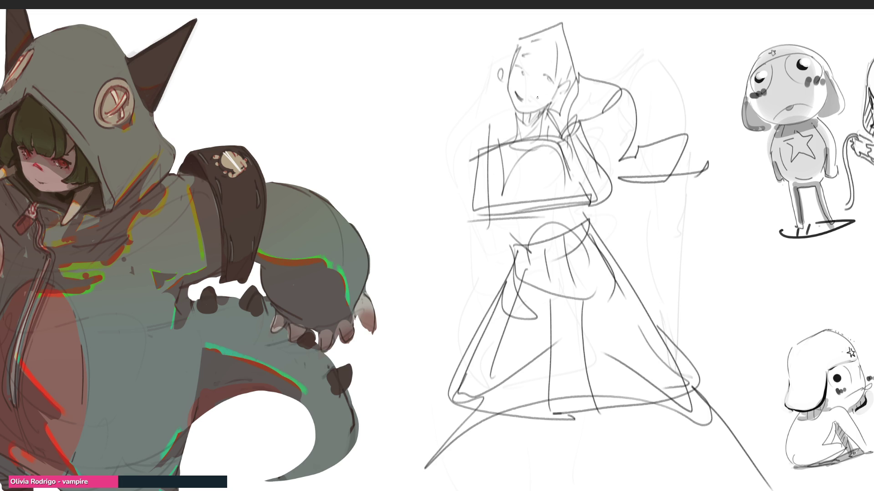
pyautogui.moveTo(528, 33); pyautogui.dragTo(516, 57)
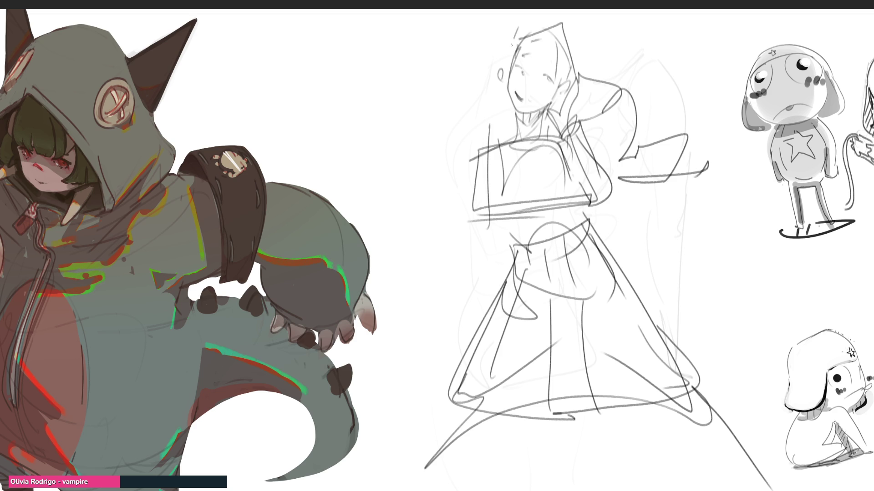